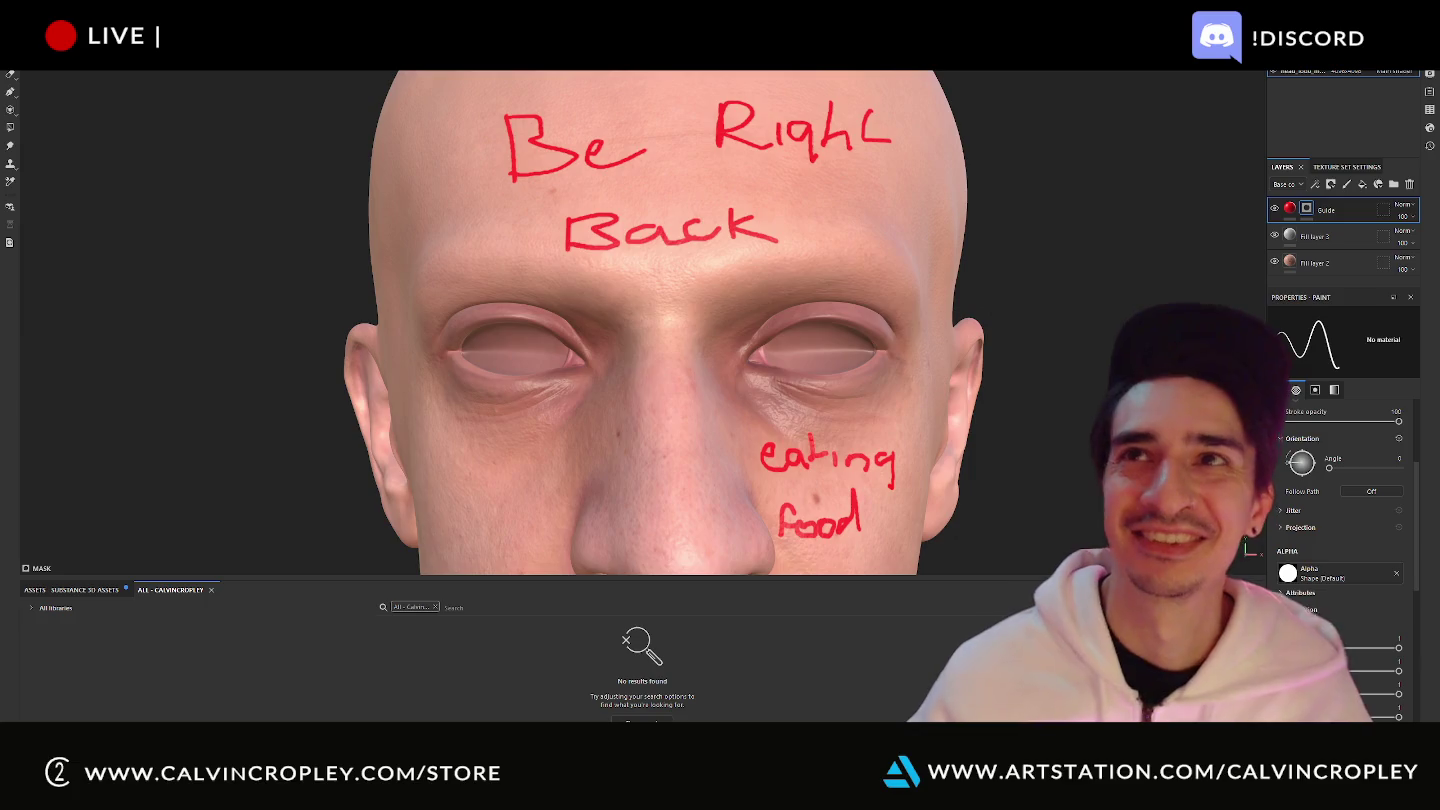
Paint a red smiley face on the cheek opposite 'eating food'.
scroll(737, 110, up, 3)
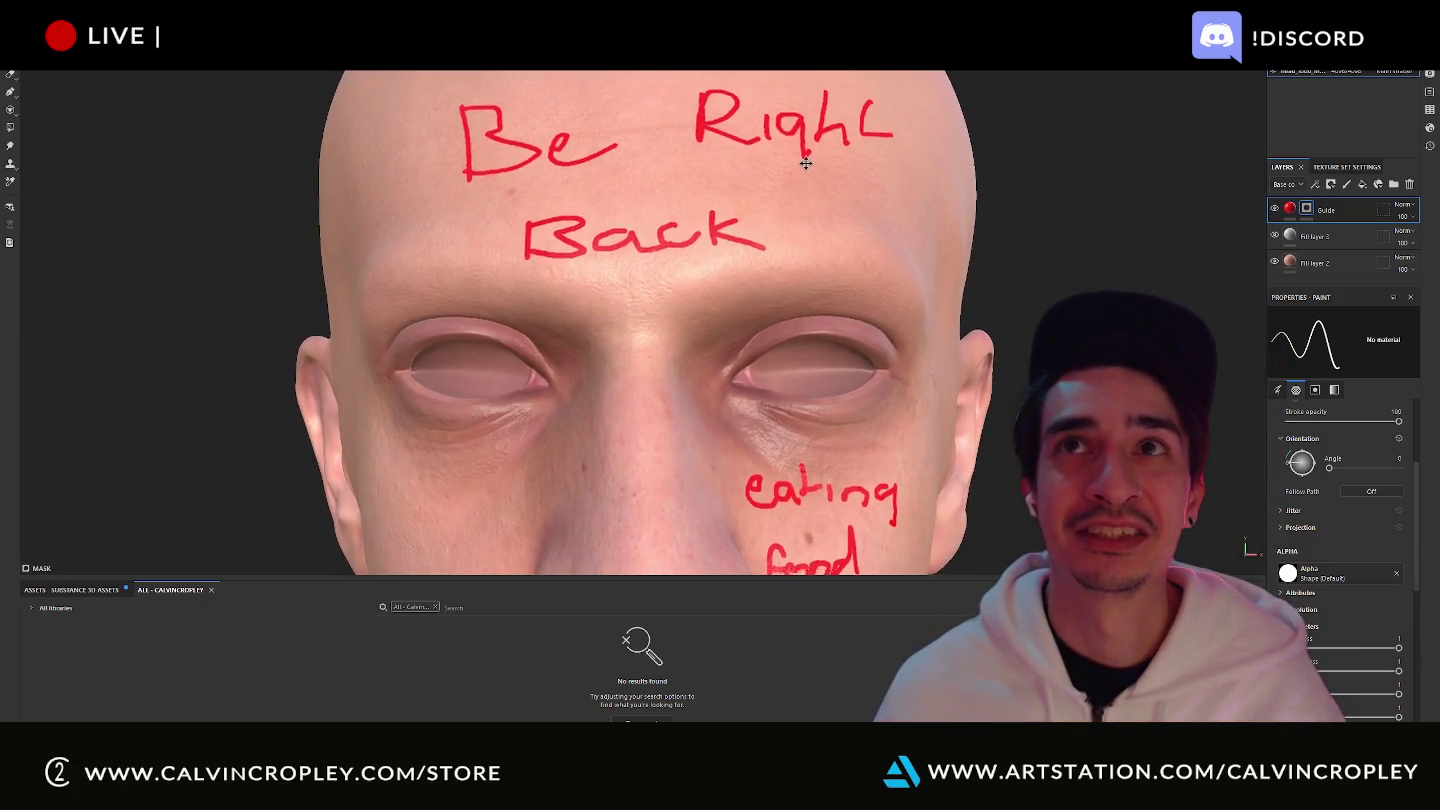
scroll(815, 156, down, 2)
scroll(815, 156, down, 1)
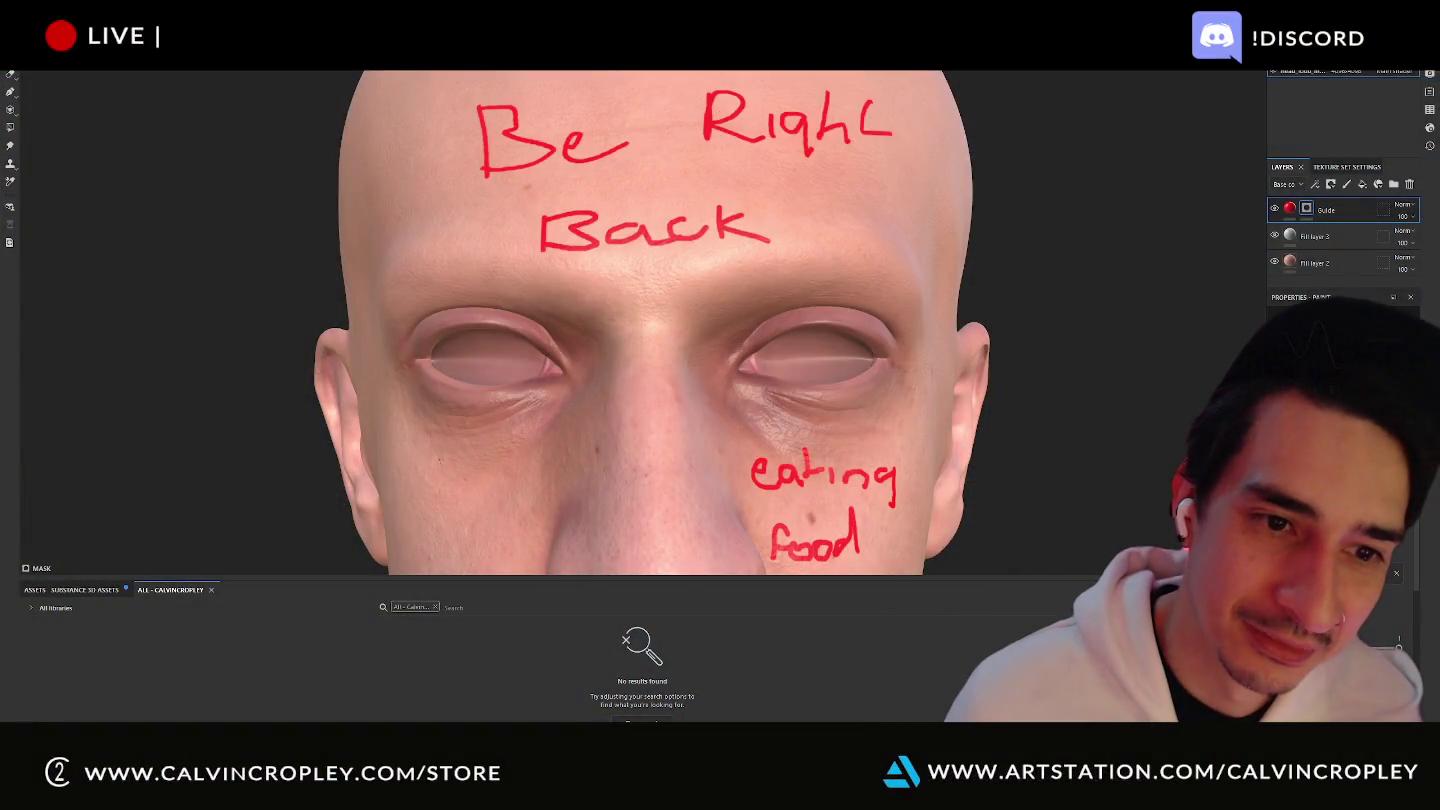
mouse_move(441, 462)
mouse_down()
mouse_move(441, 500)
mouse_move(502, 535)
mouse_move(437, 522)
mouse_move(500, 556)
mouse_move(466, 560)
mouse_move(500, 552)
mouse_up()
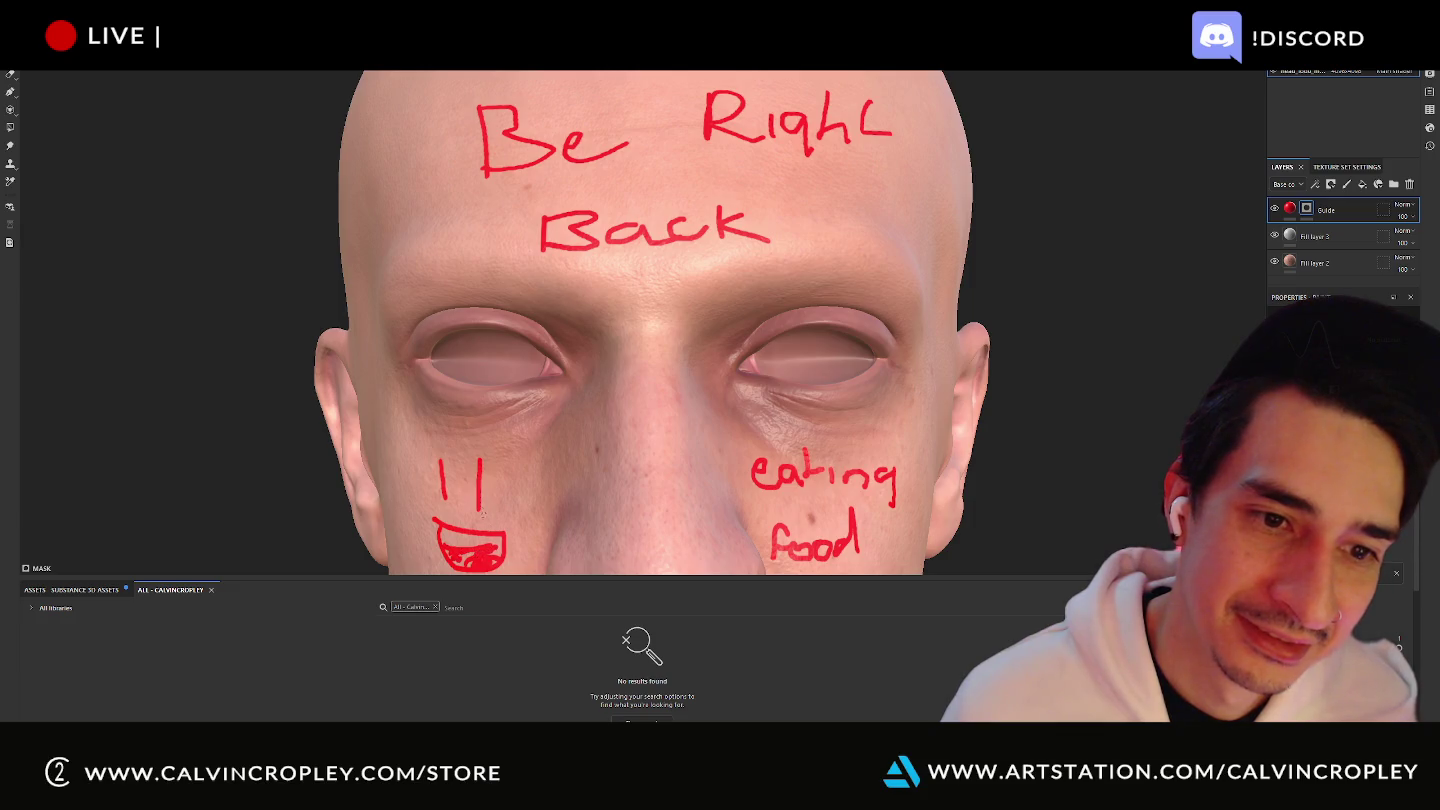
Try eyebrows and a mustache, undo them, and redraw a line across the smiley's mouth.
drag(422, 442, 500, 446)
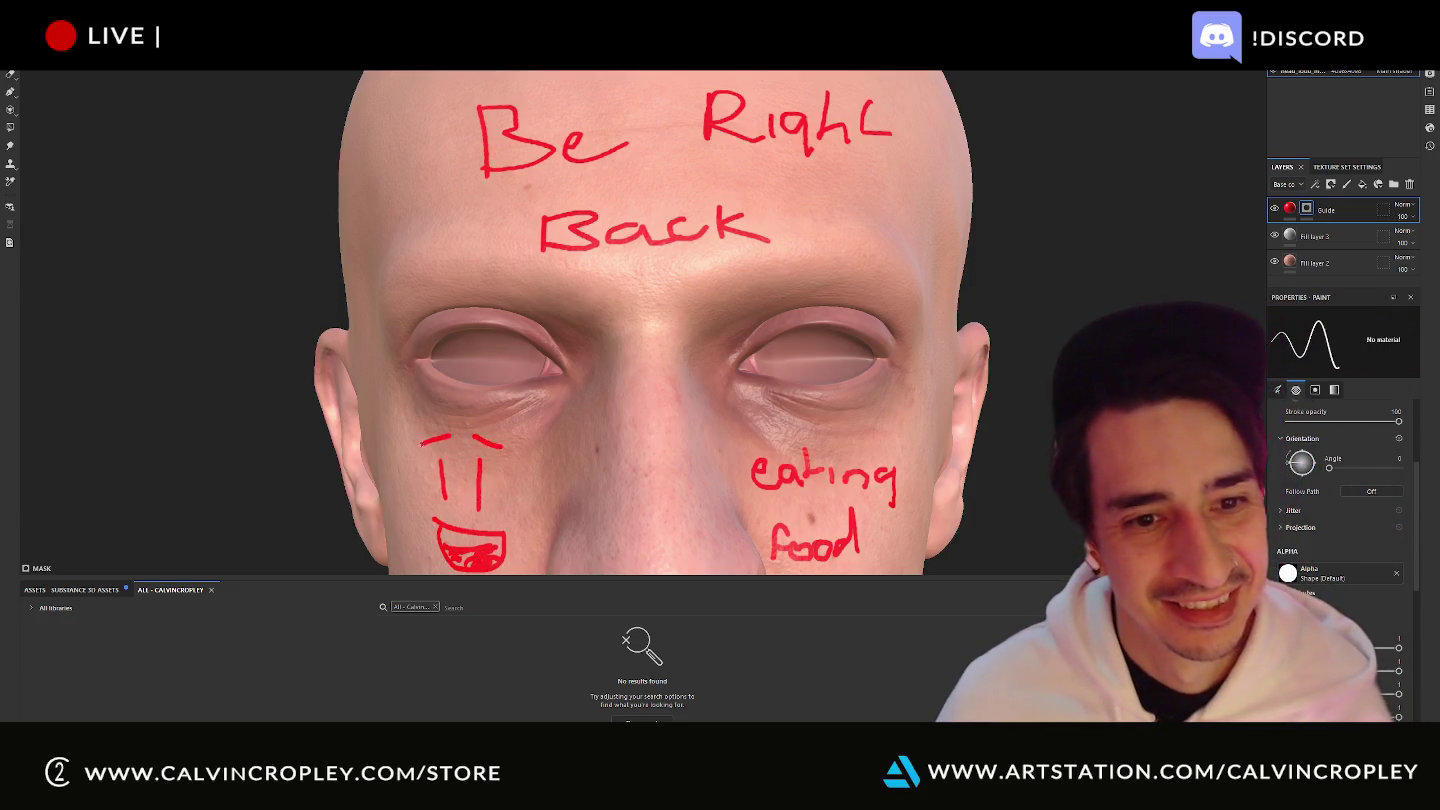
drag(436, 515, 418, 506)
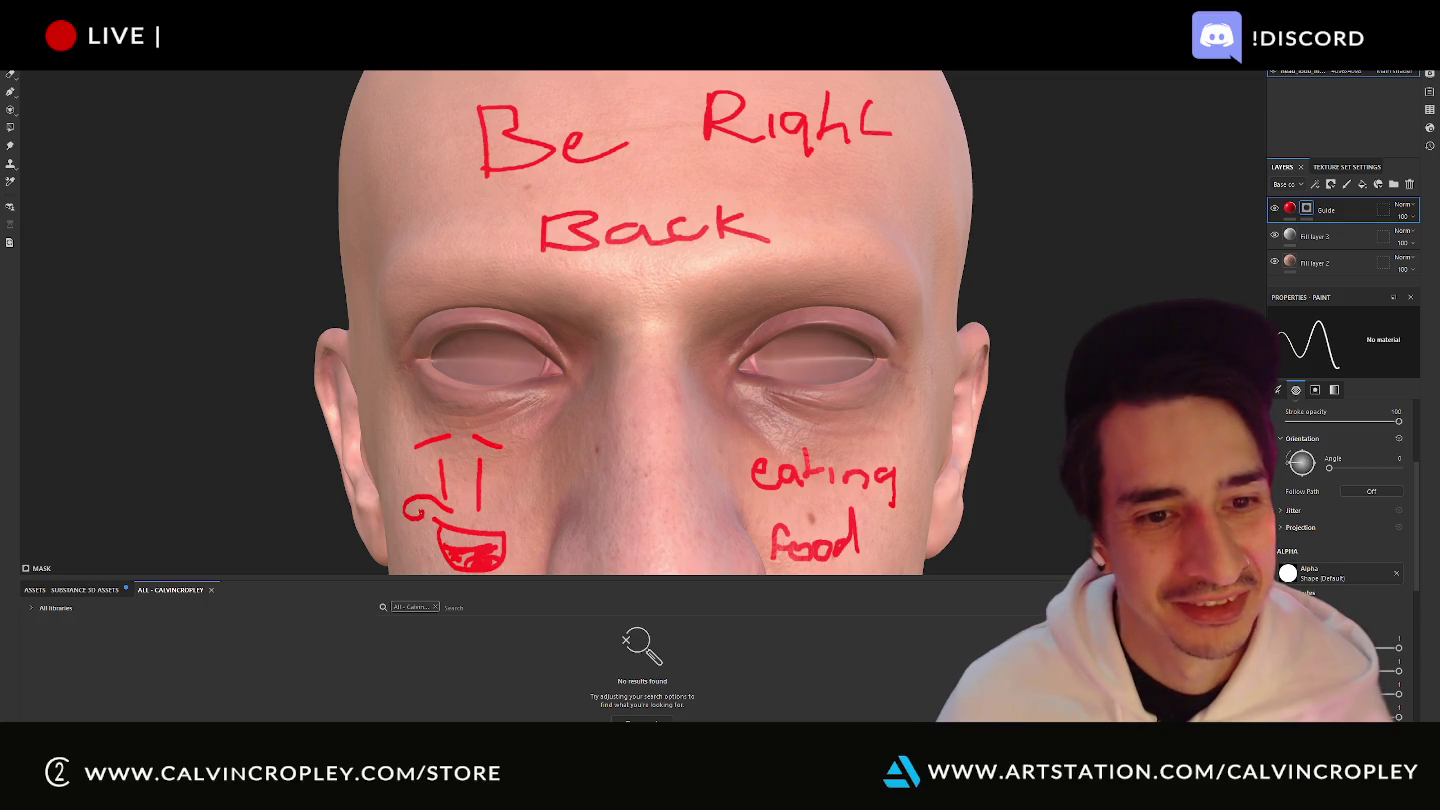
key(ctrl+z)
key(ctrl+z)
key(ctrl+z)
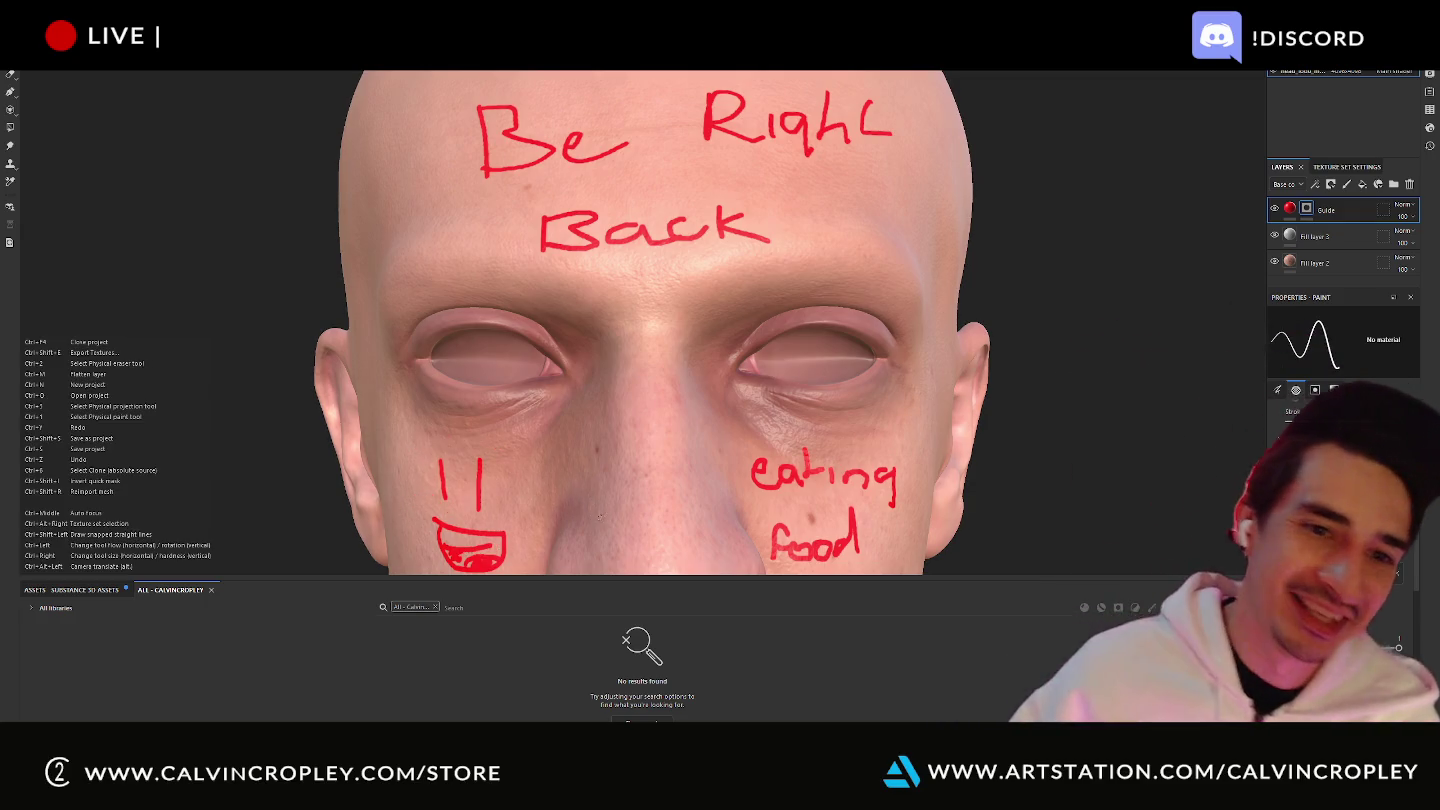
key(ctrl+z)
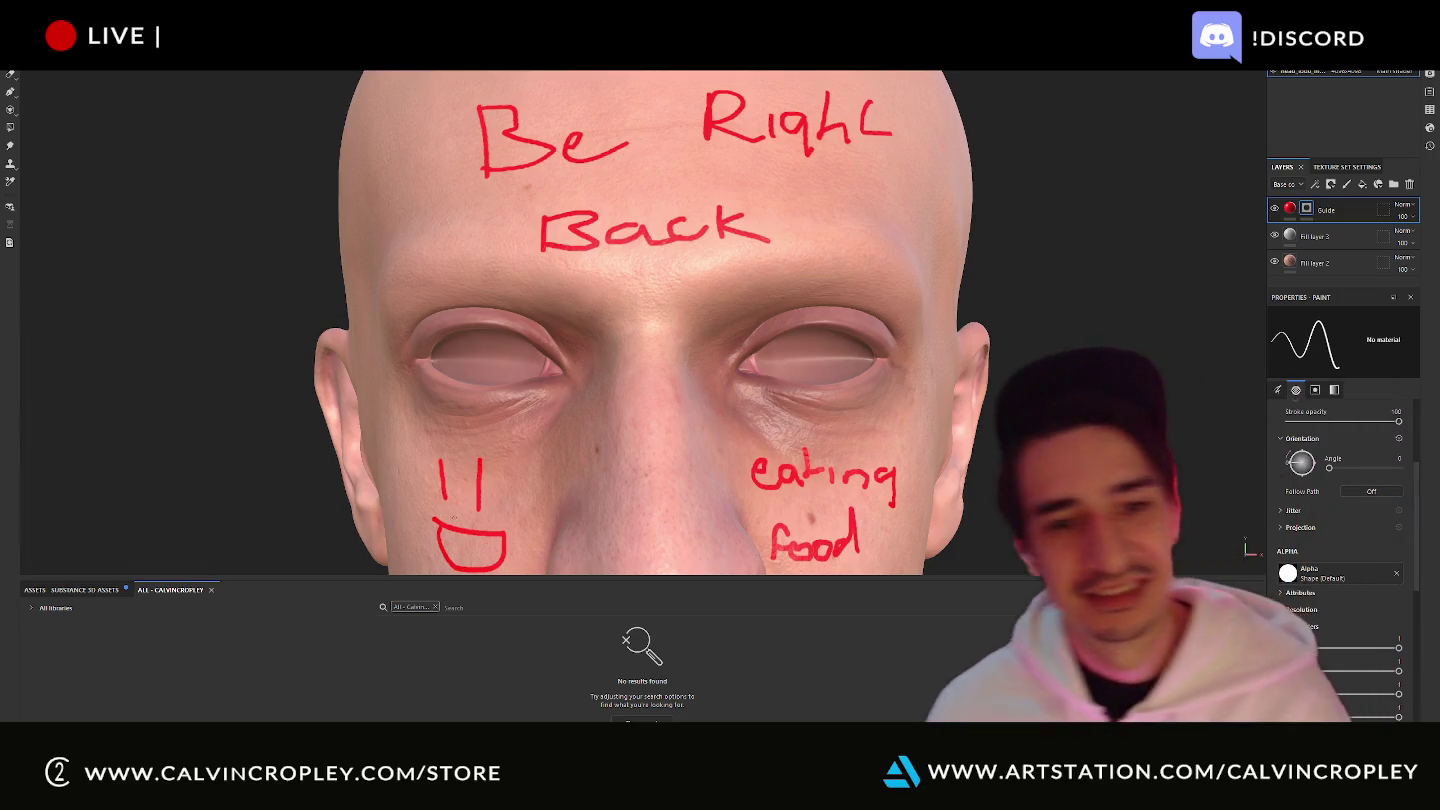
drag(440, 541, 505, 543)
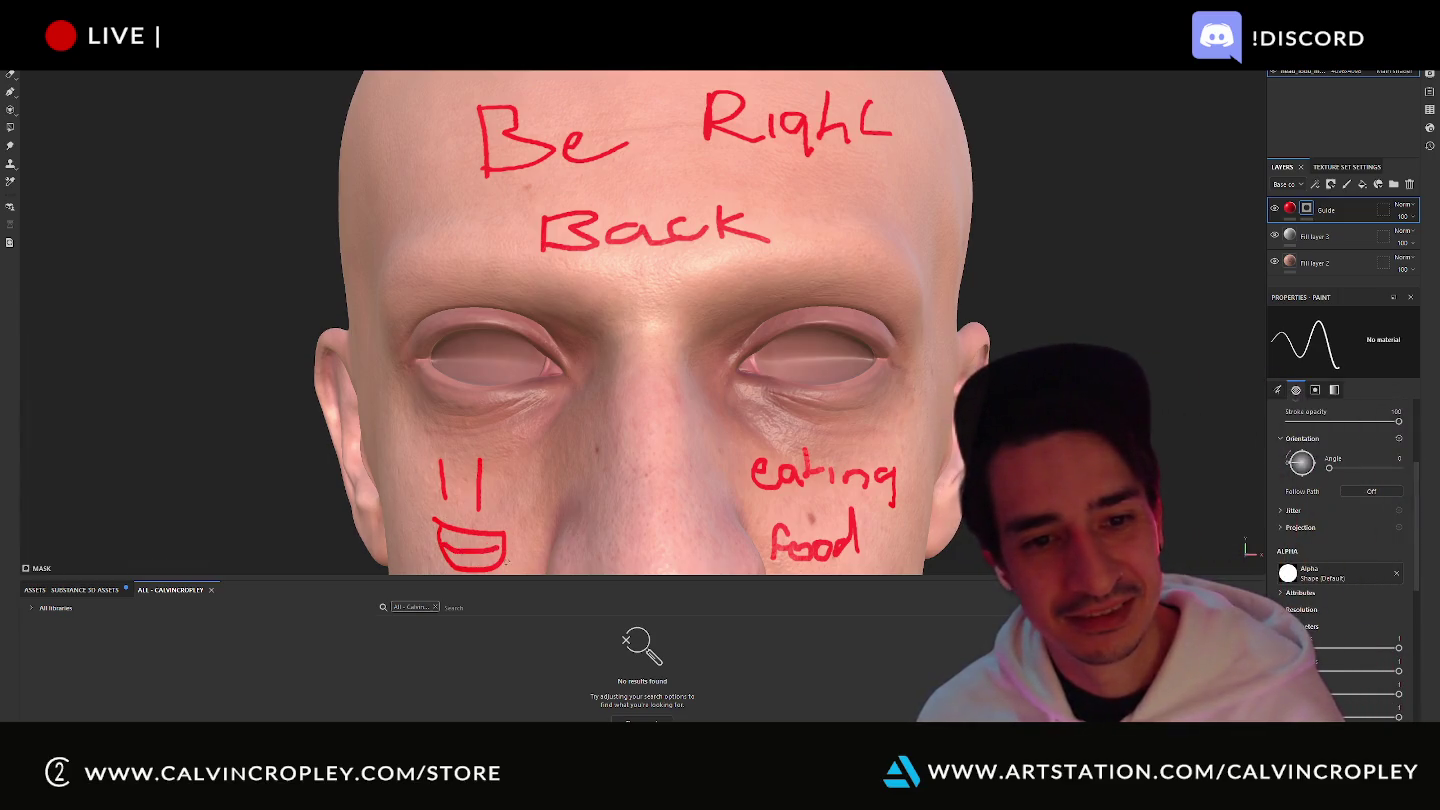
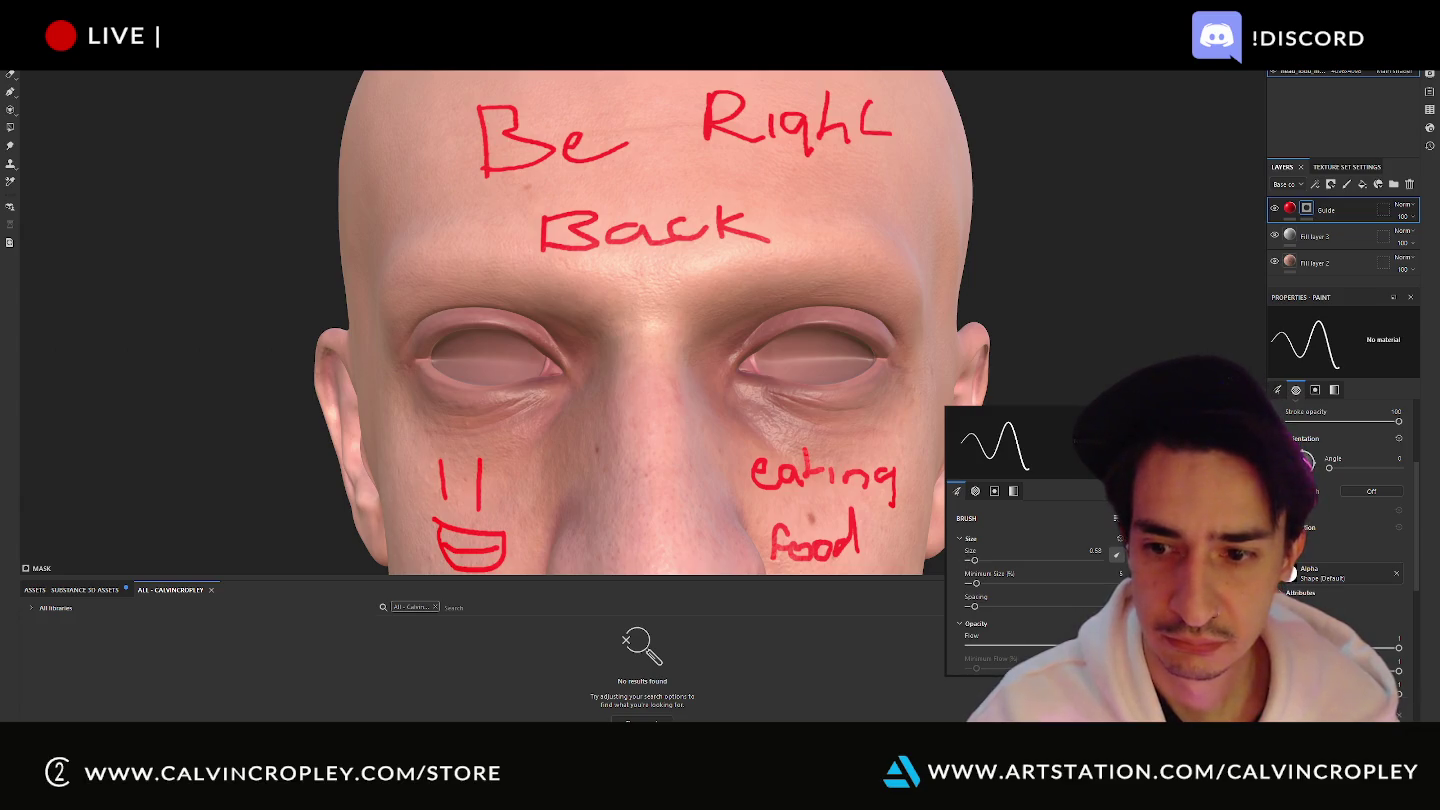
Review Bluetooth & other devices in Windows Settings, close Settings, and launch Chrome.
key(super+i)
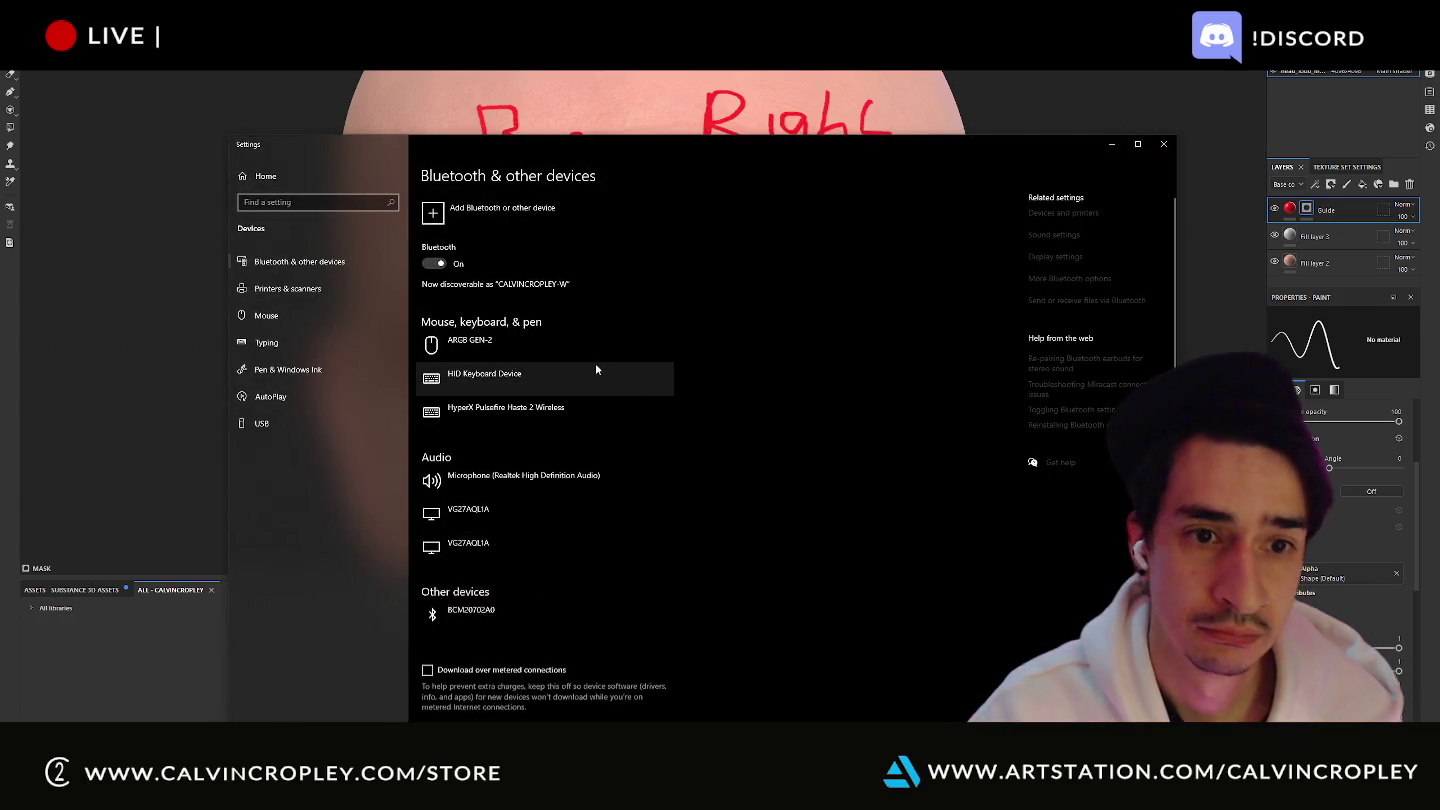
click(1166, 150)
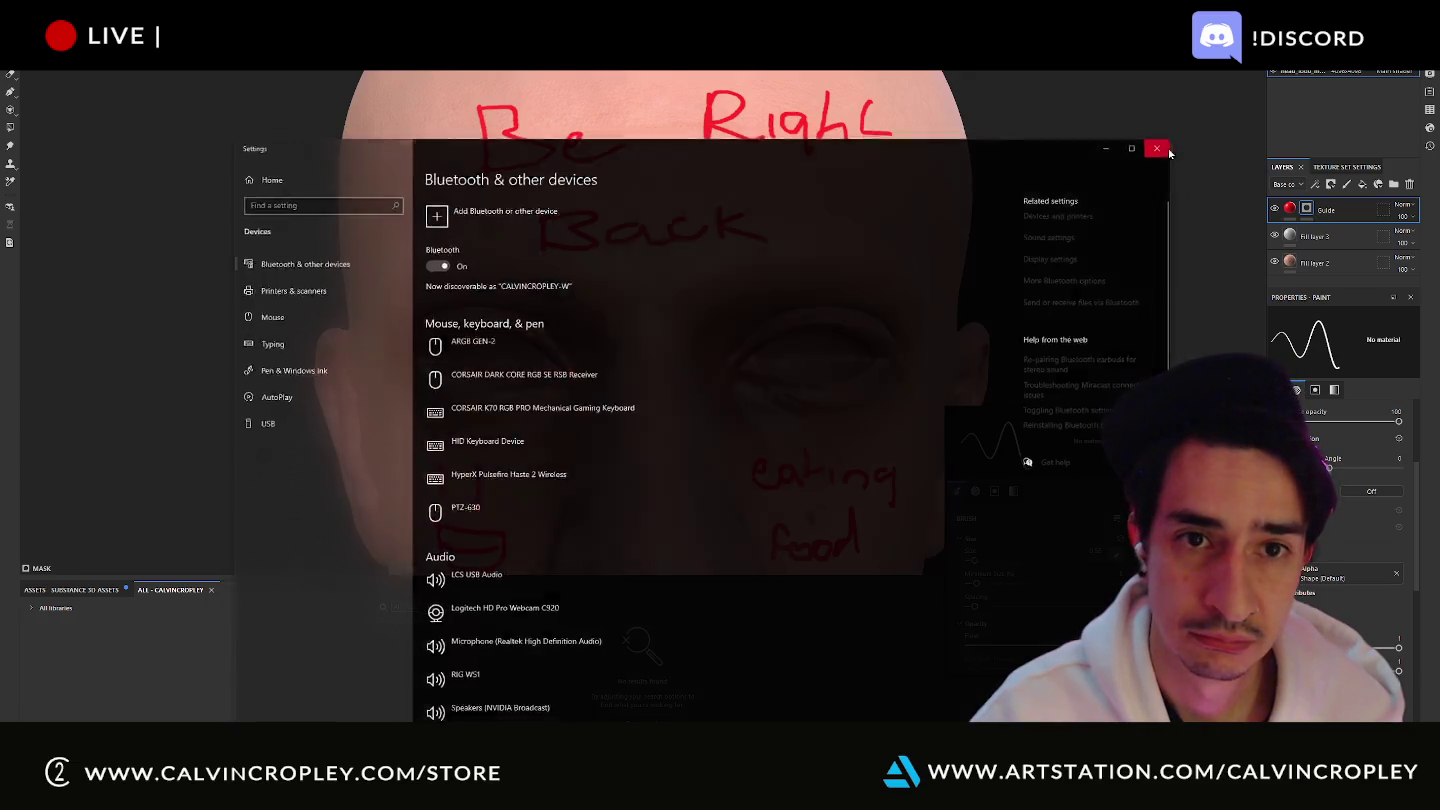
key(super+1)
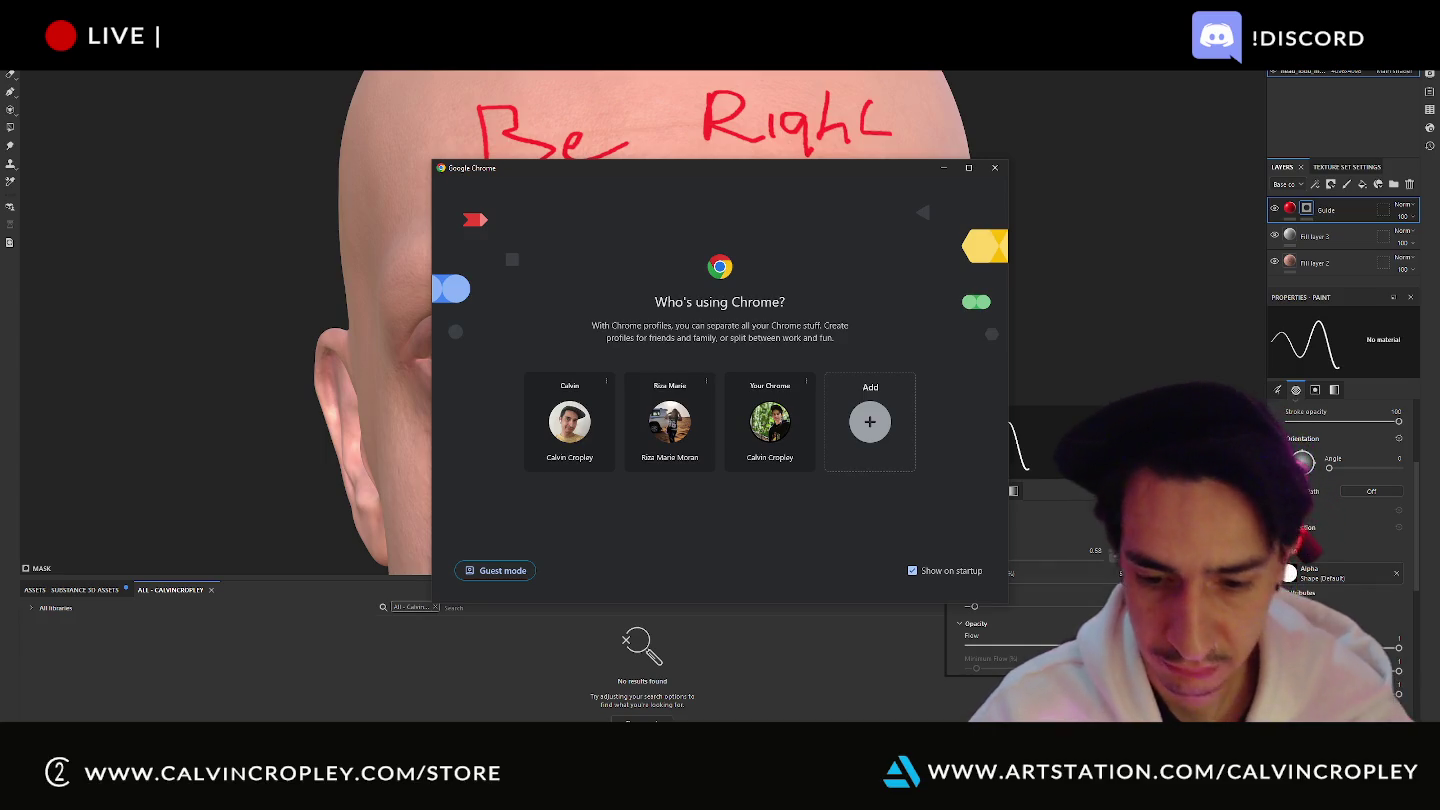
Open Chrome with the 'Your Chrome' profile from the profile picker.
click(794, 430)
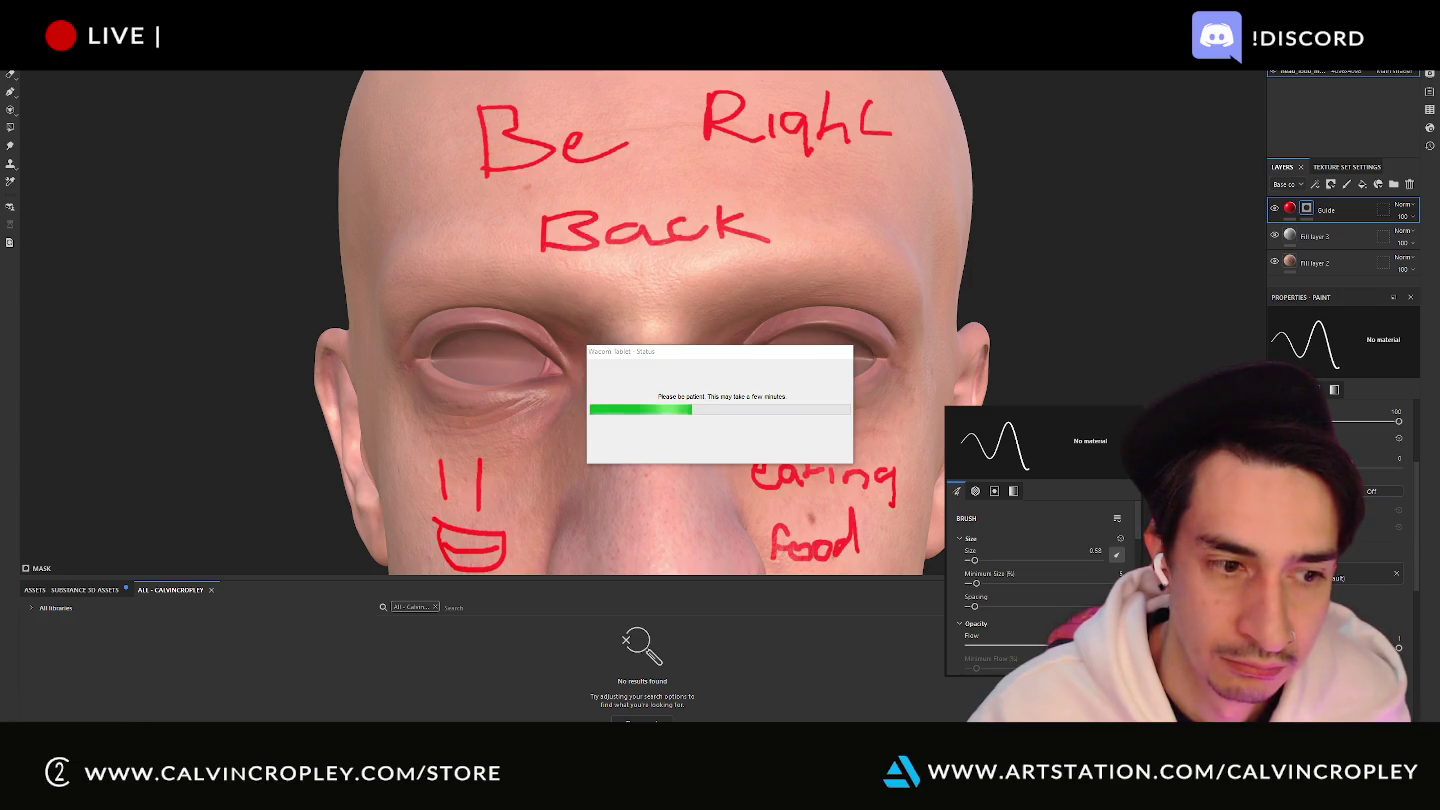
End the maya process in Task Manager, then dismiss the Wacom installer's restart prompt.
key(super)
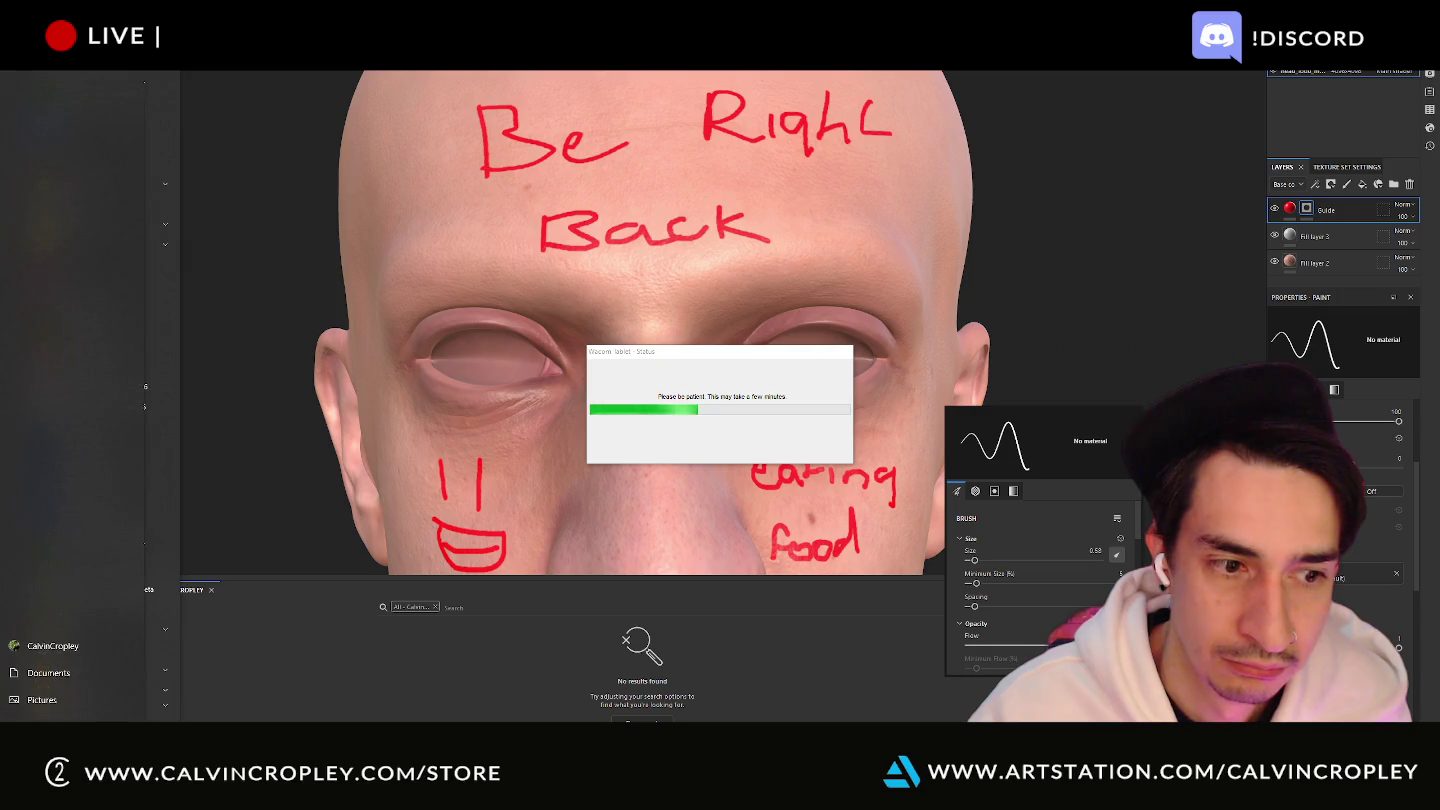
right_click(30, 455)
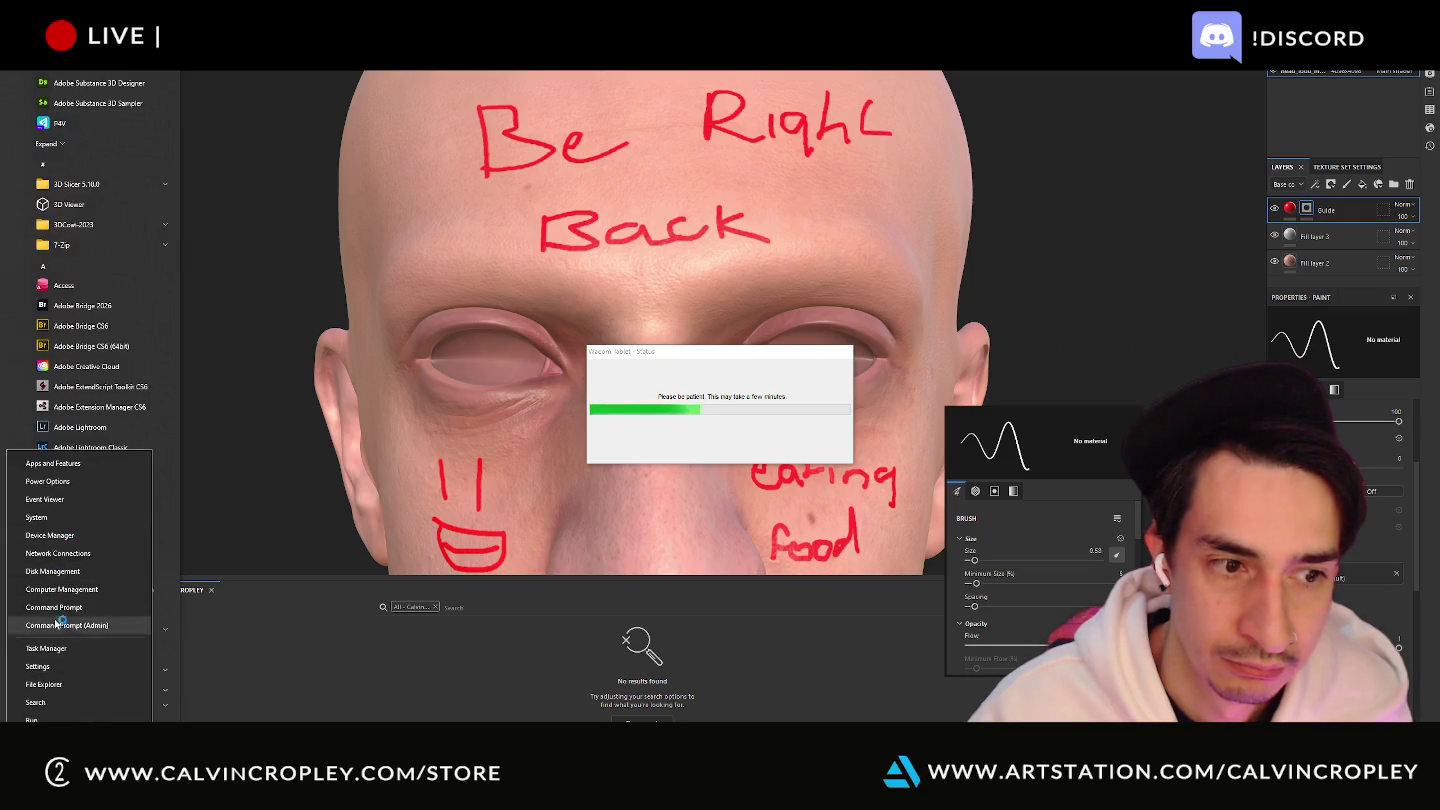
click(55, 648)
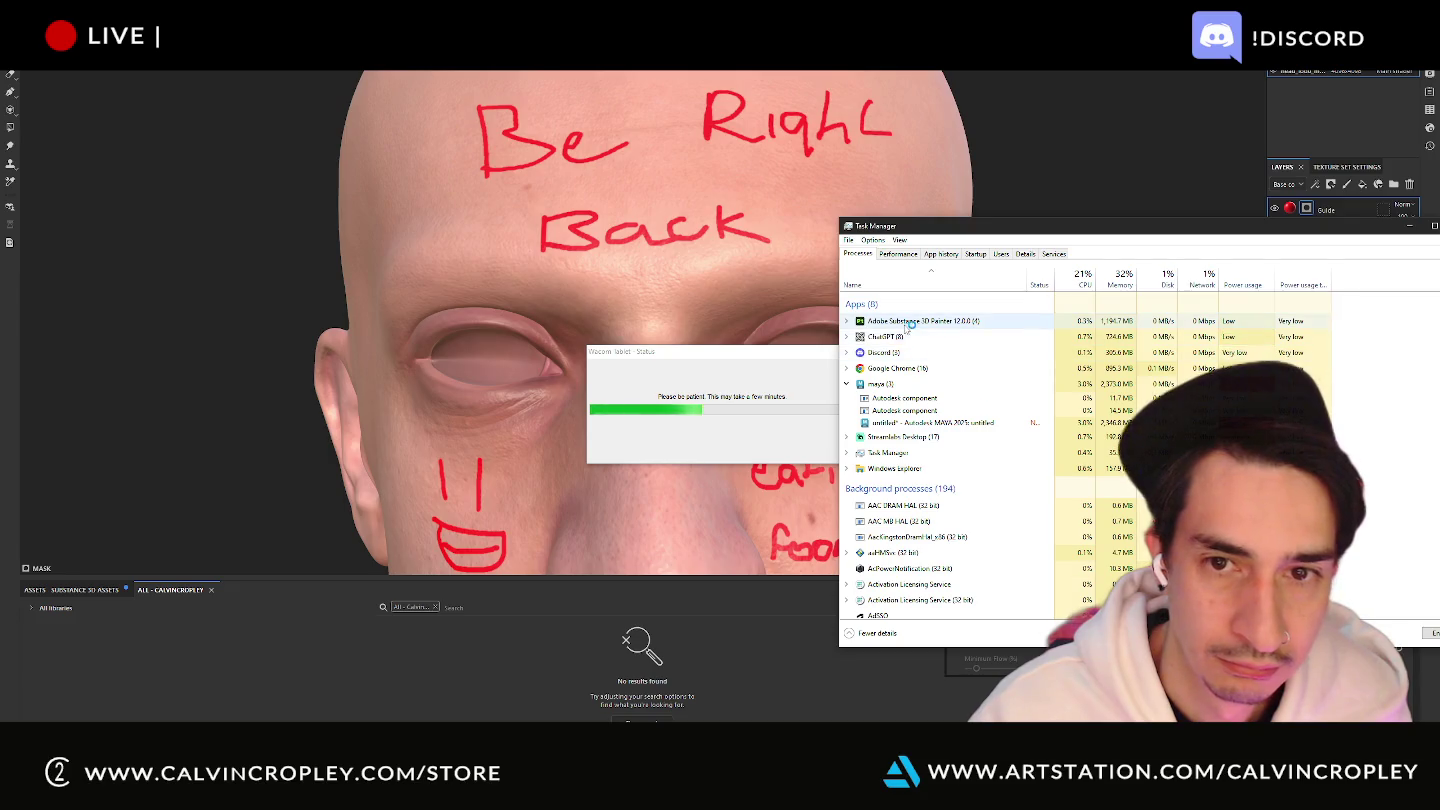
right_click(905, 383)
click(935, 414)
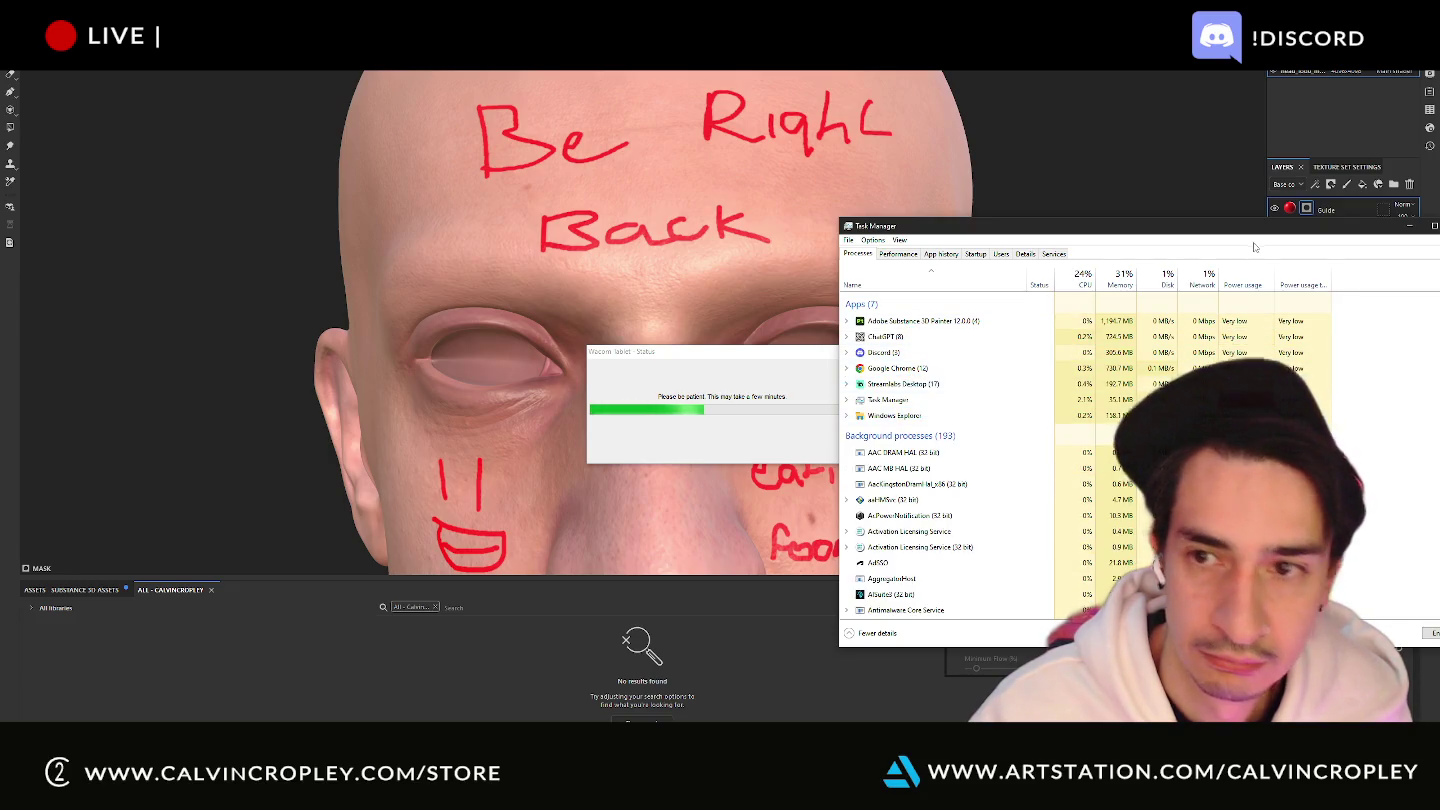
click(1409, 226)
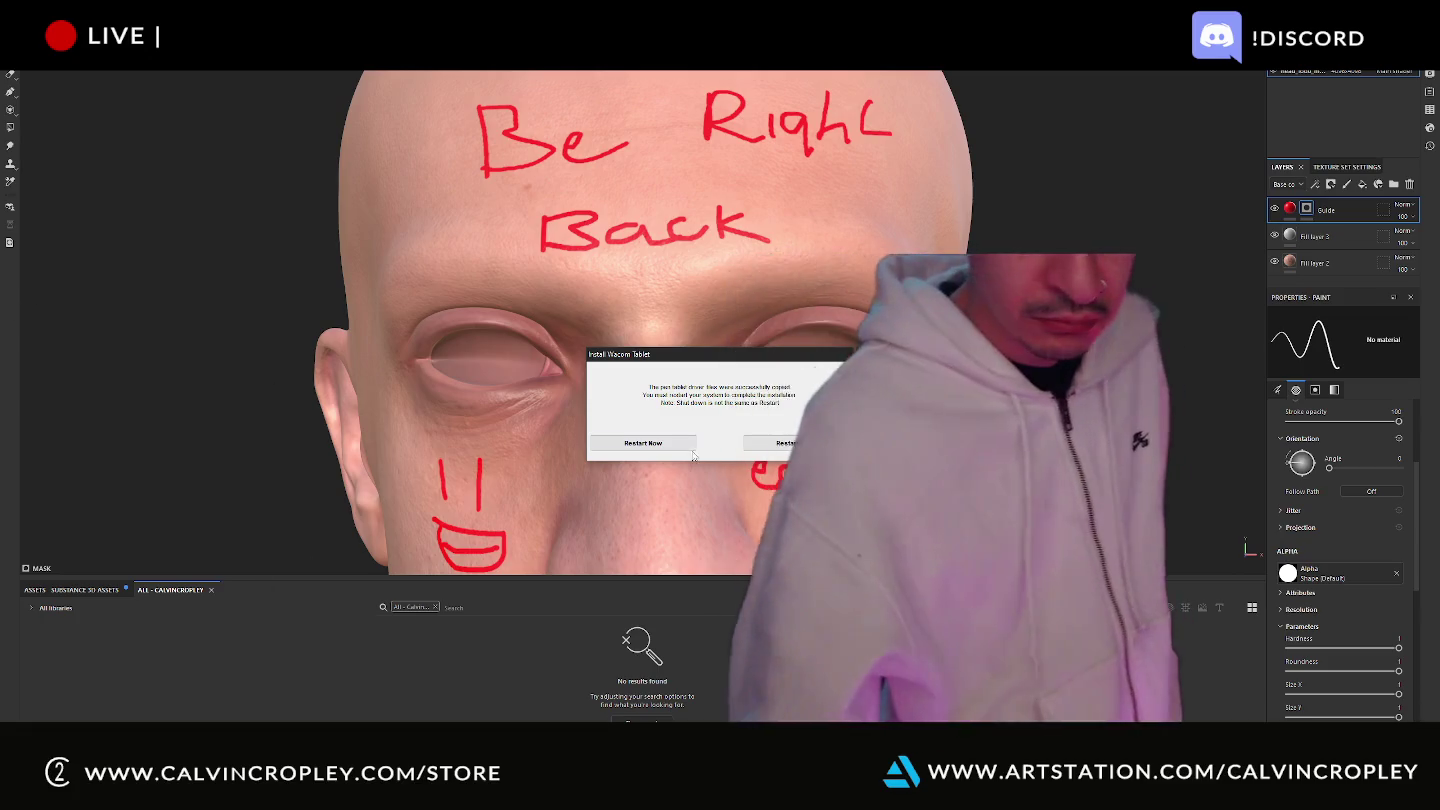
click(752, 443)
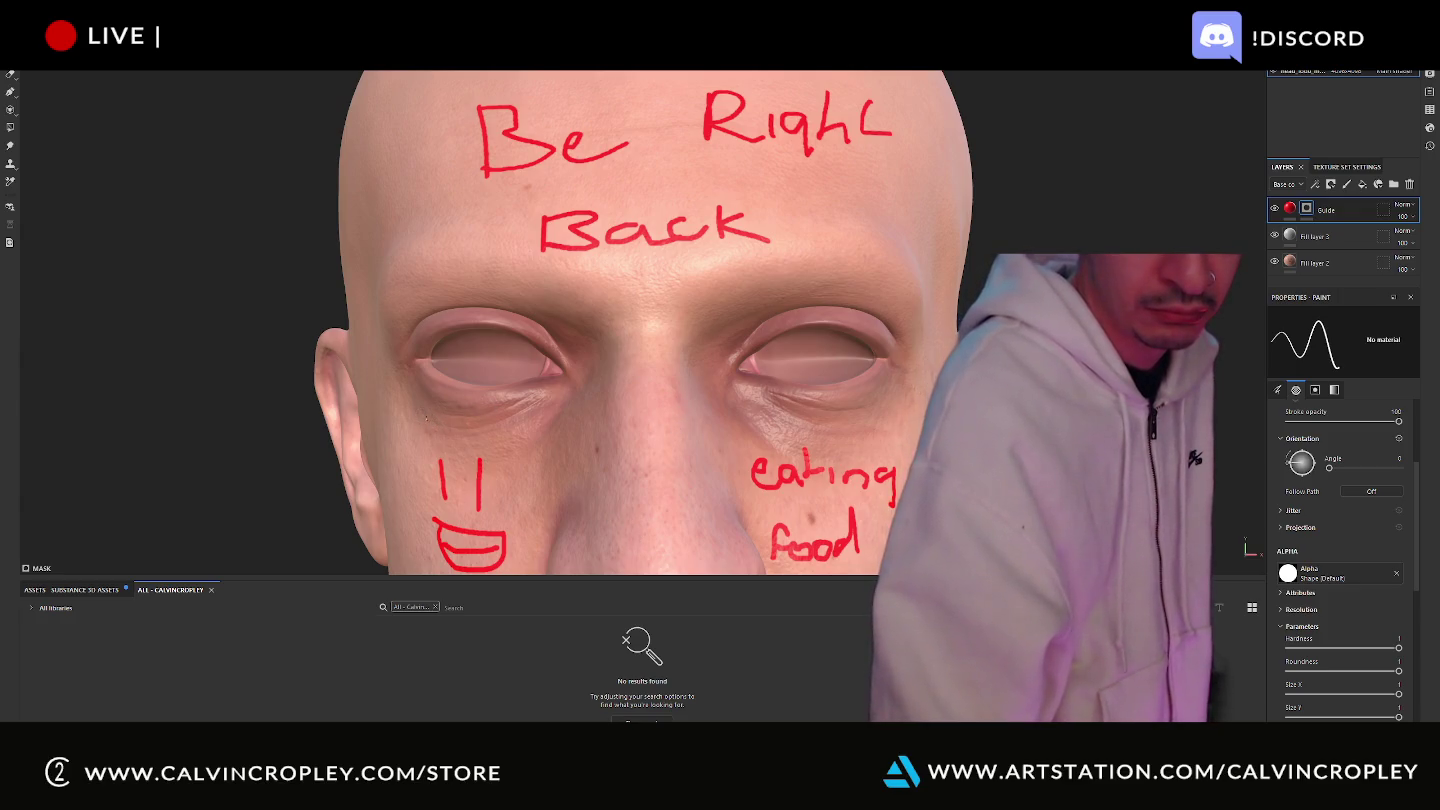
Paint a red circle around the head's right eye on the Guide layer.
drag(436, 426, 464, 442)
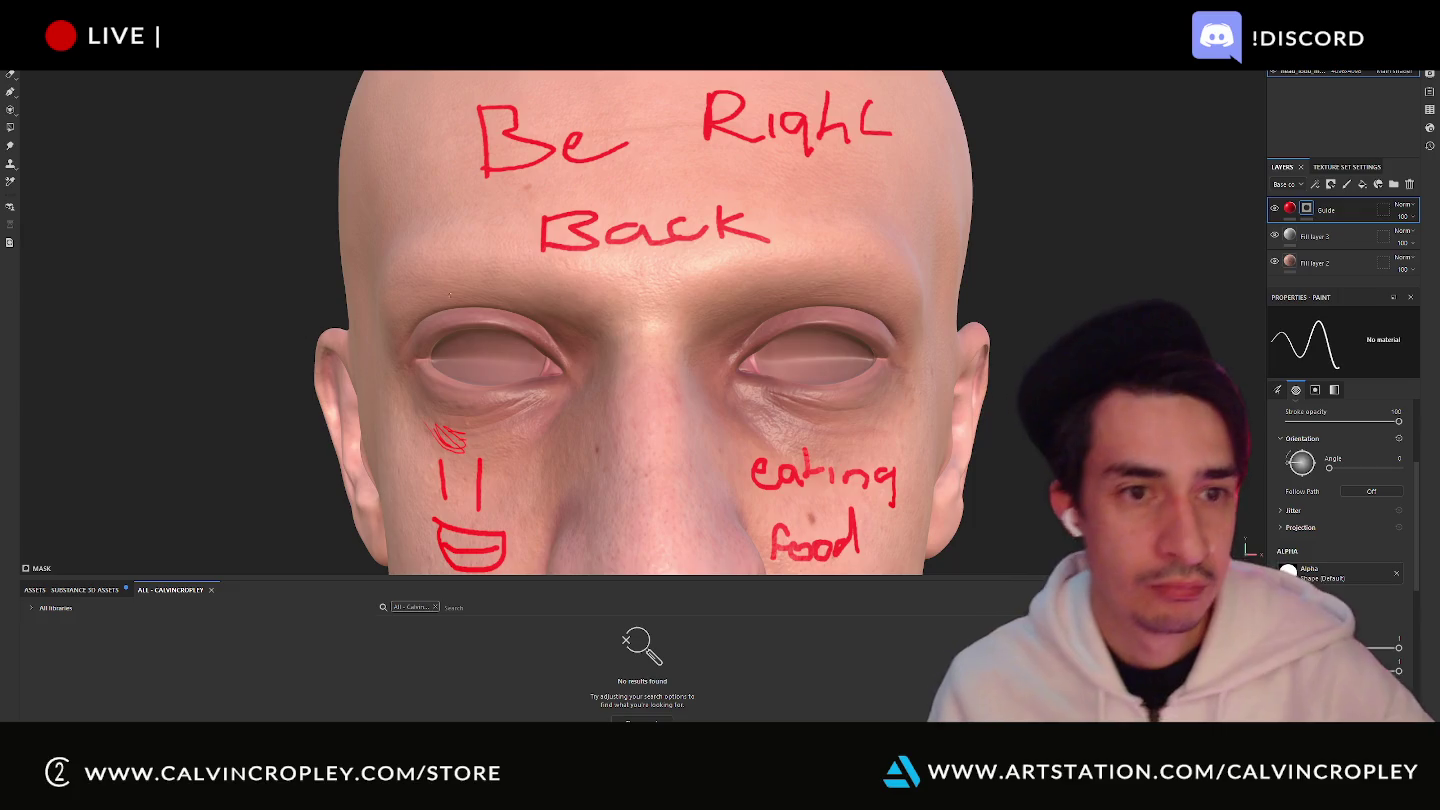
mouse_move(1010, 262)
alt+mouse_down()
mouse_move(1070, 263)
mouse_move(1050, 270)
alt+mouse_up()
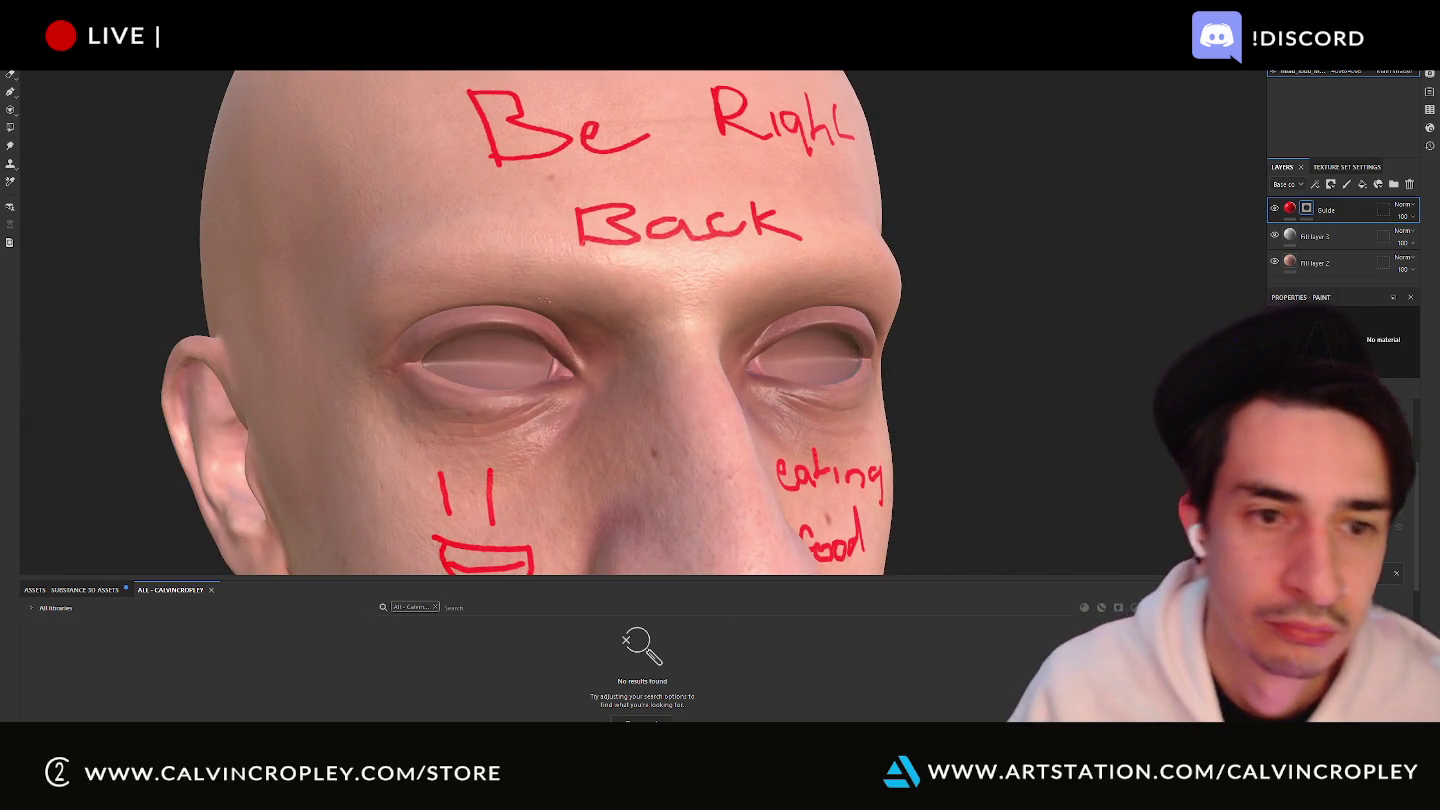
click(599, 333)
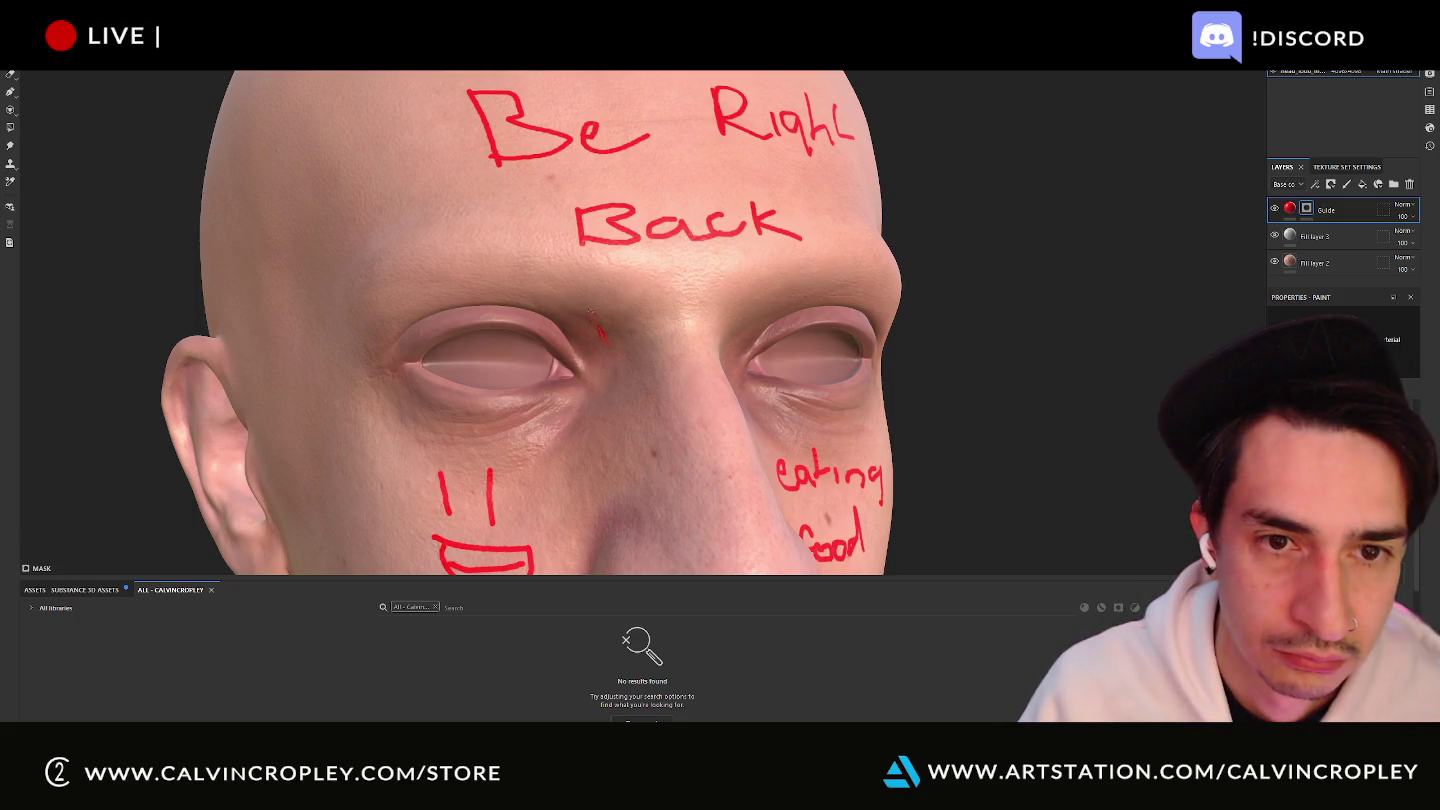
mouse_move(600, 336)
mouse_down()
mouse_move(542, 298)
mouse_move(604, 390)
mouse_move(506, 478)
mouse_up()
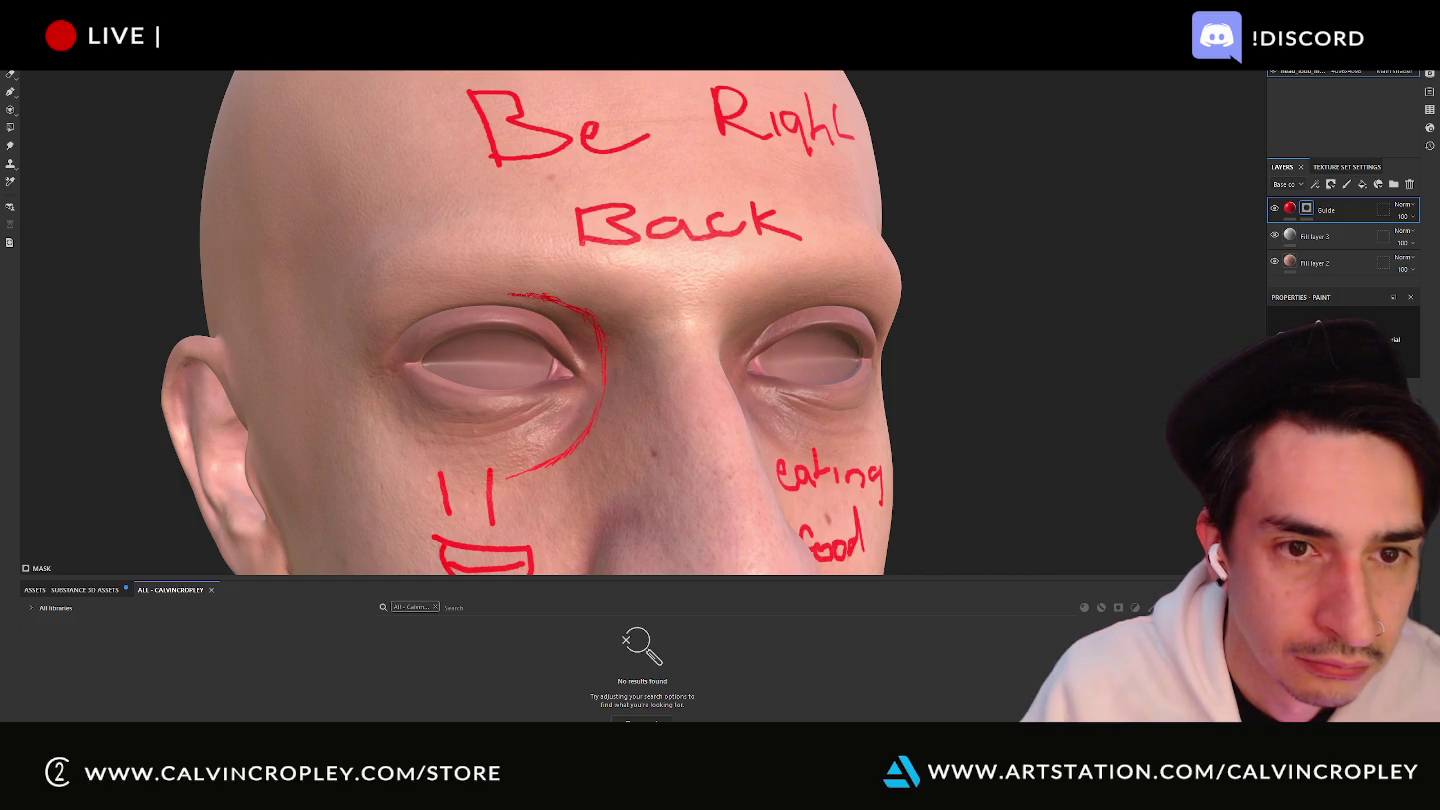
mouse_move(540, 294)
mouse_down()
mouse_move(423, 302)
mouse_move(387, 352)
mouse_move(386, 392)
mouse_move(415, 452)
mouse_move(465, 478)
mouse_move(505, 476)
mouse_up()
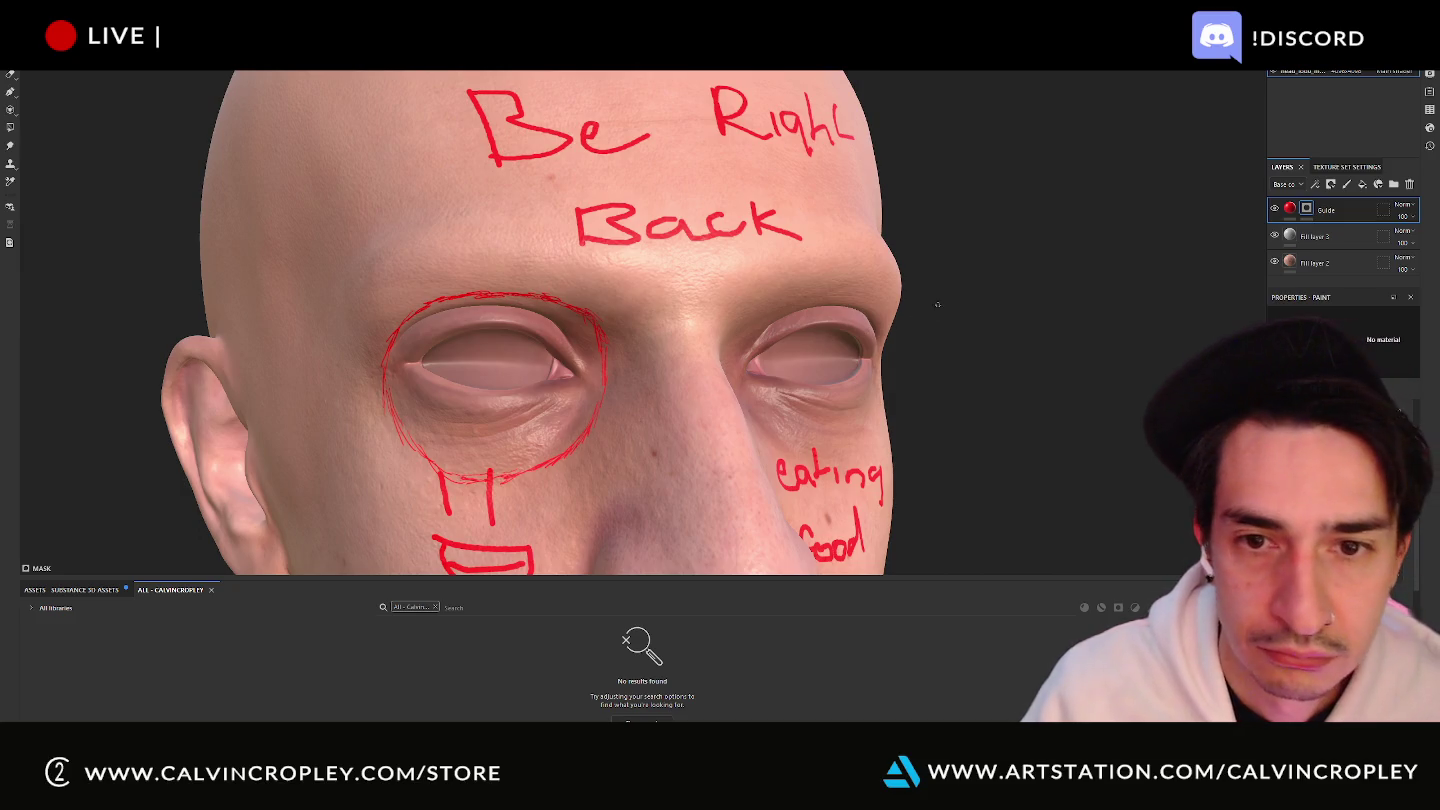
mouse_move(987, 336)
alt+mouse_down()
mouse_move(937, 307)
mouse_move(889, 311)
mouse_move(899, 331)
alt+mouse_up()
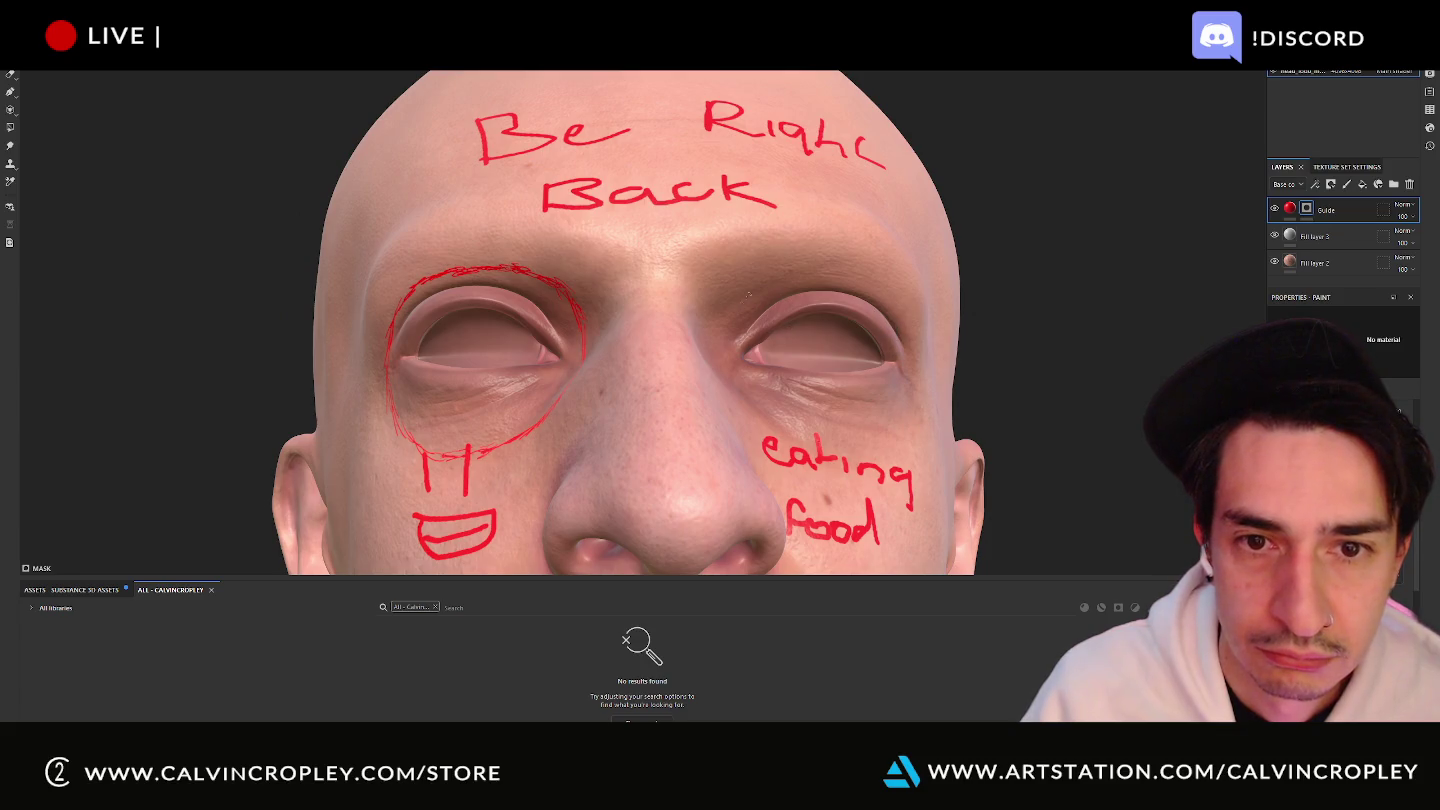
Undo the stray stroke over the other eye's brow and toggle the Guide layer's mask.
drag(757, 295, 812, 273)
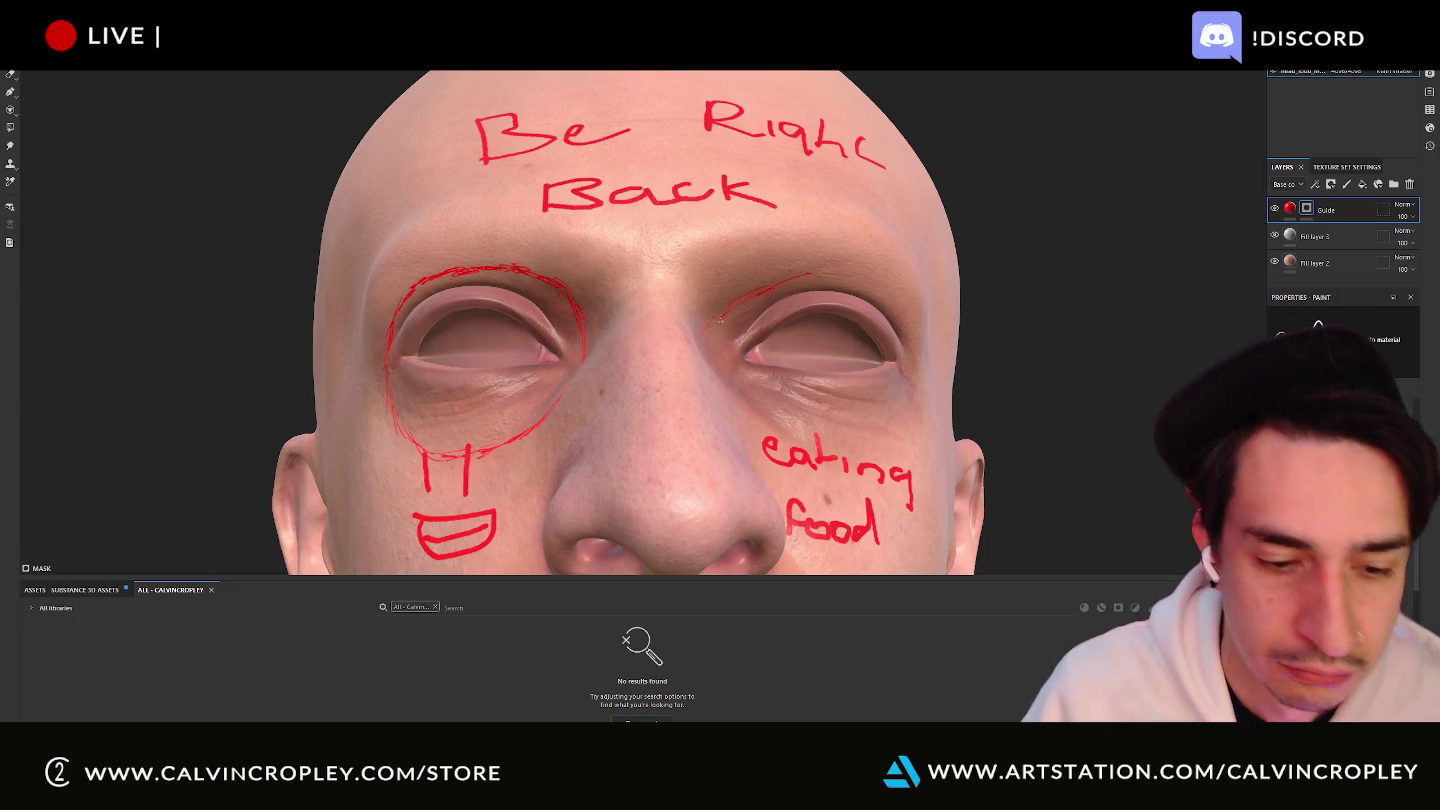
key(ctrl+z)
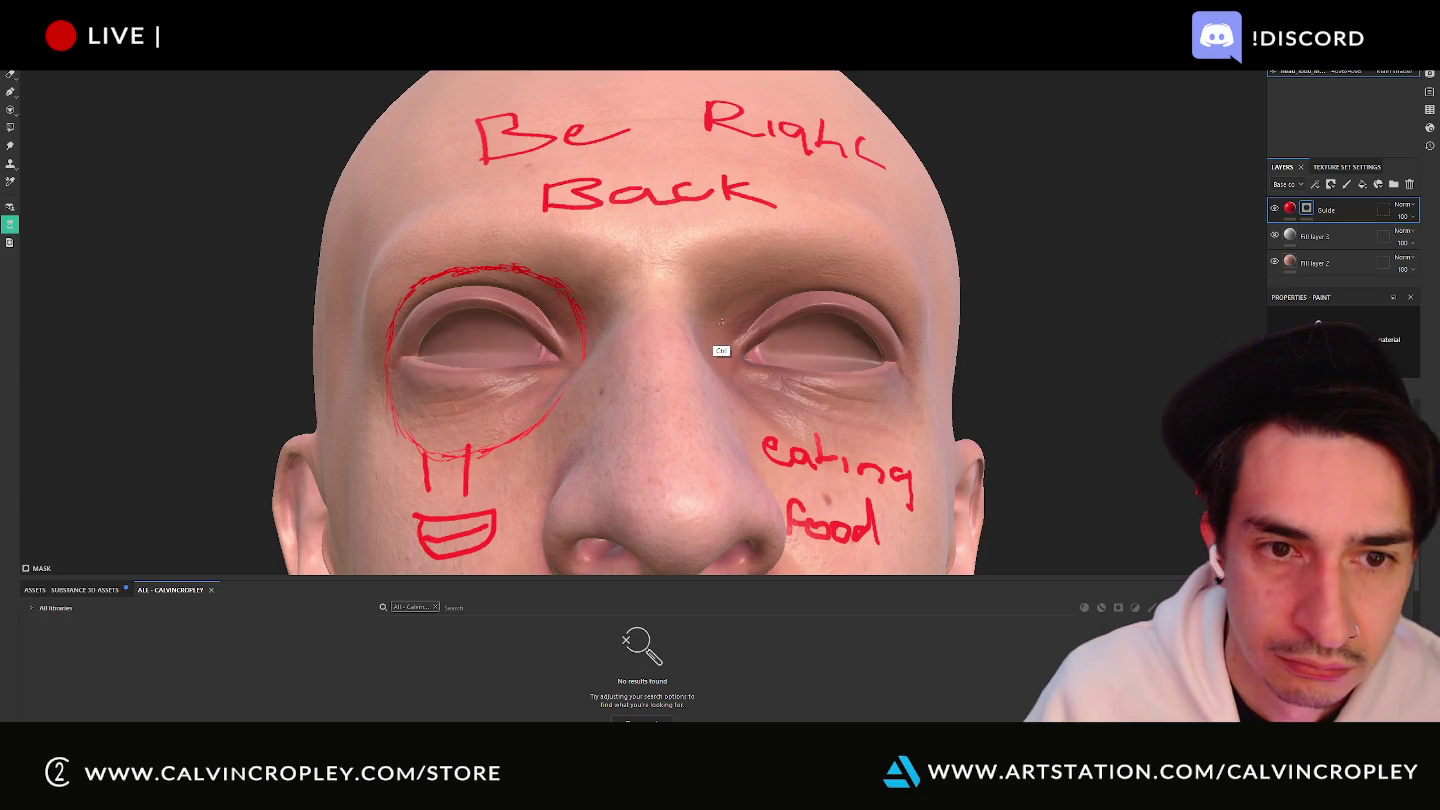
key(ctrl+z)
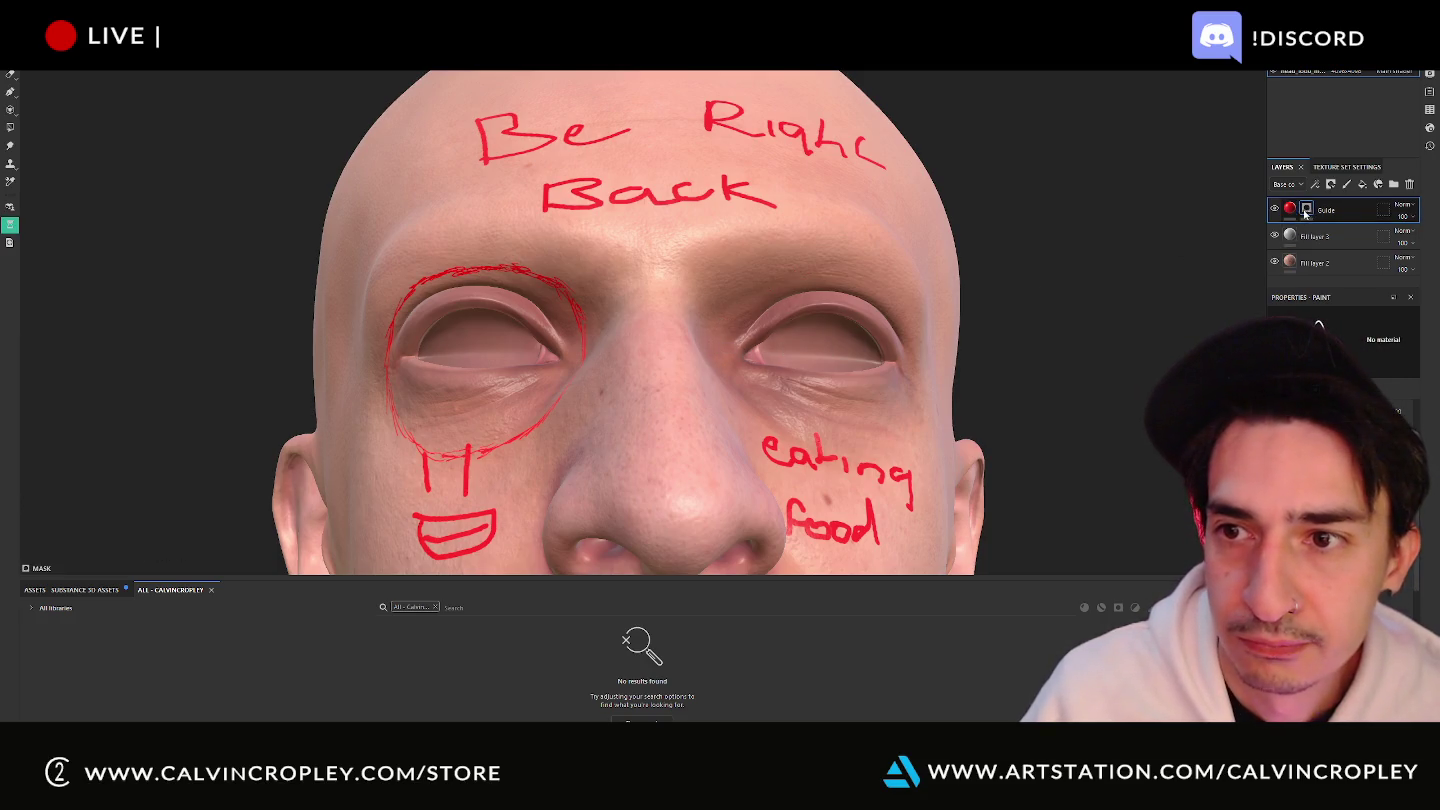
shift+click(1306, 209)
shift+click(1306, 211)
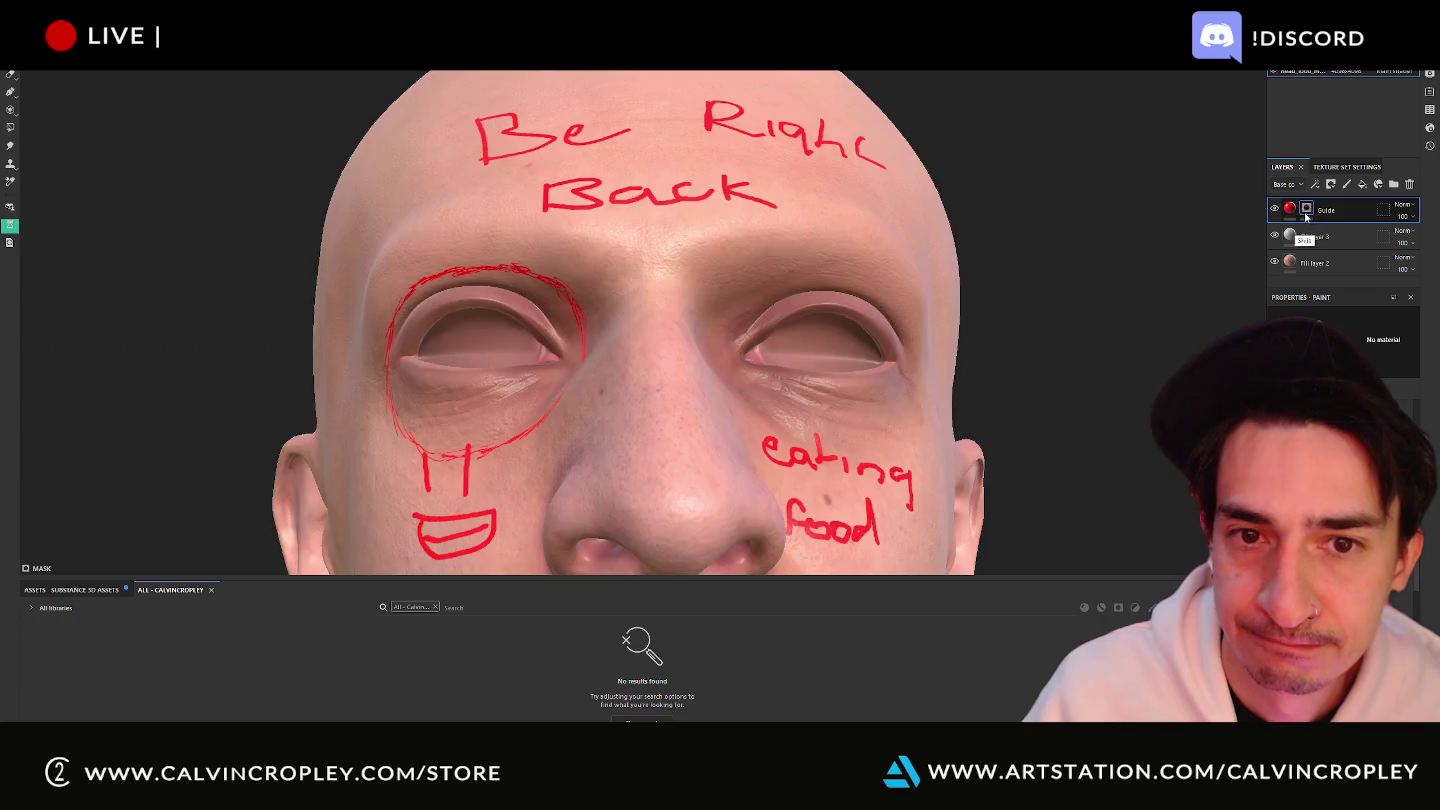
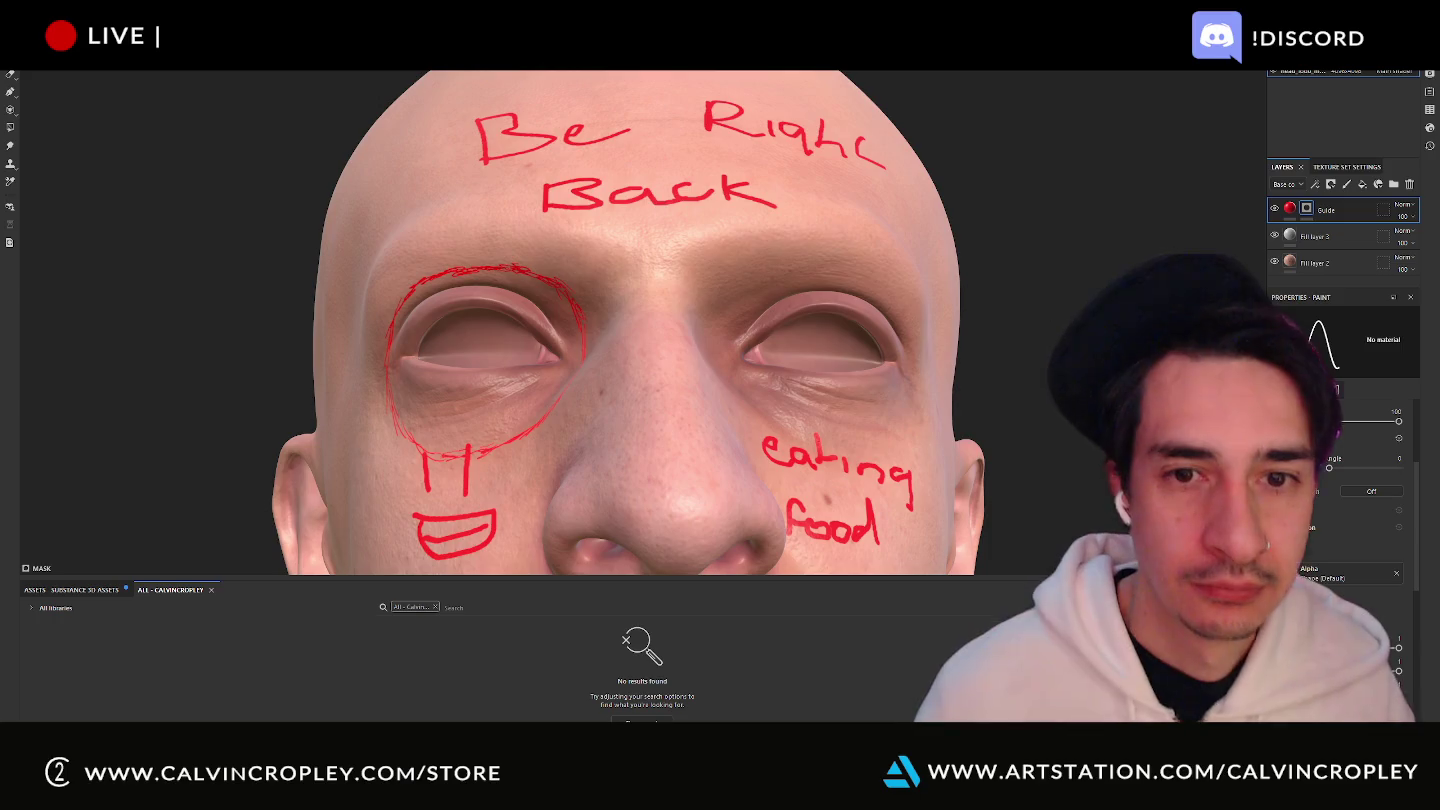
Orbit the head to a three-quarter view and disable the Guide layer's mask, showing solid red.
scroll(1040, 248, down, 3)
mouse_move(1041, 248)
alt+mouse_down()
mouse_move(1023, 302)
mouse_move(1137, 284)
mouse_move(1100, 289)
alt+mouse_up()
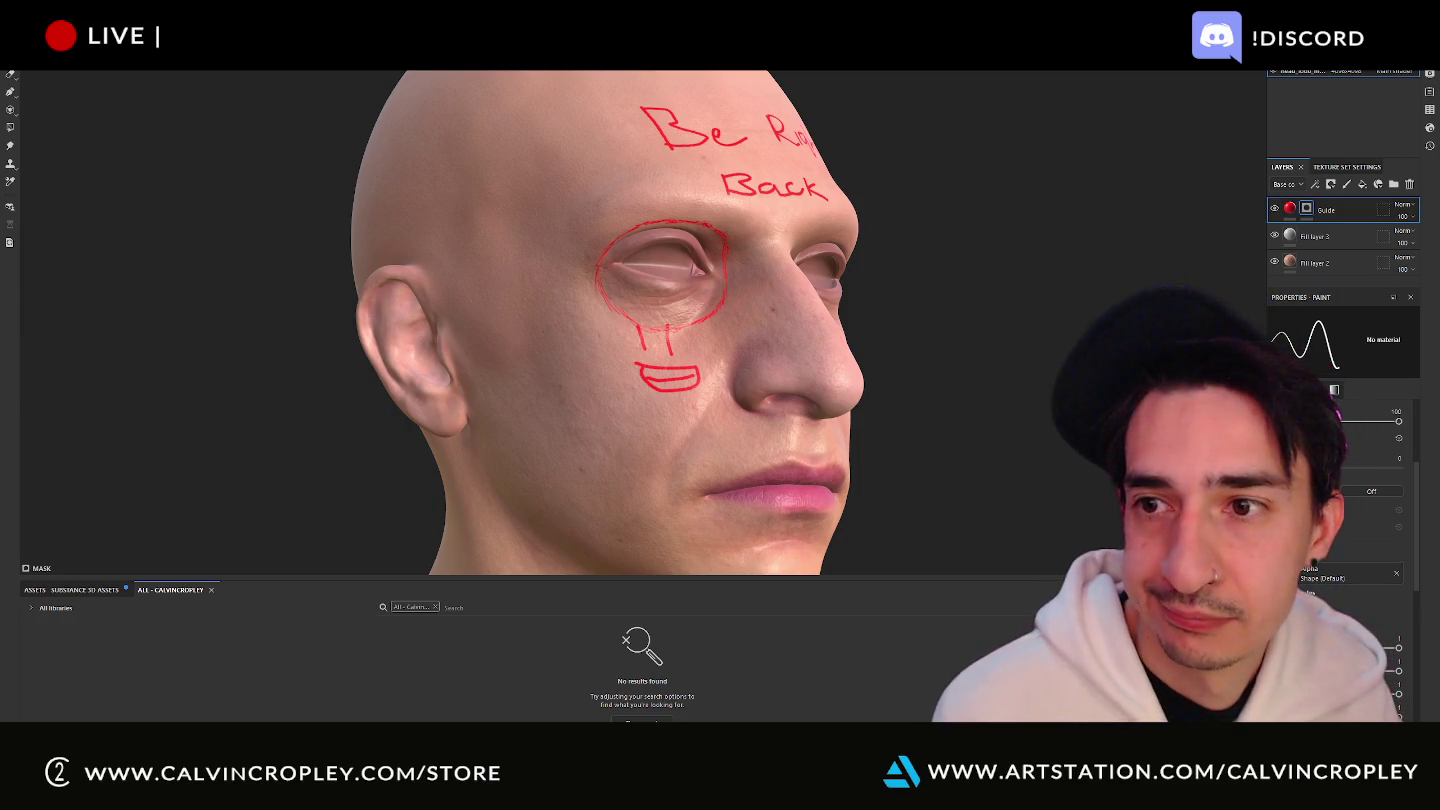
shift+click(1307, 209)
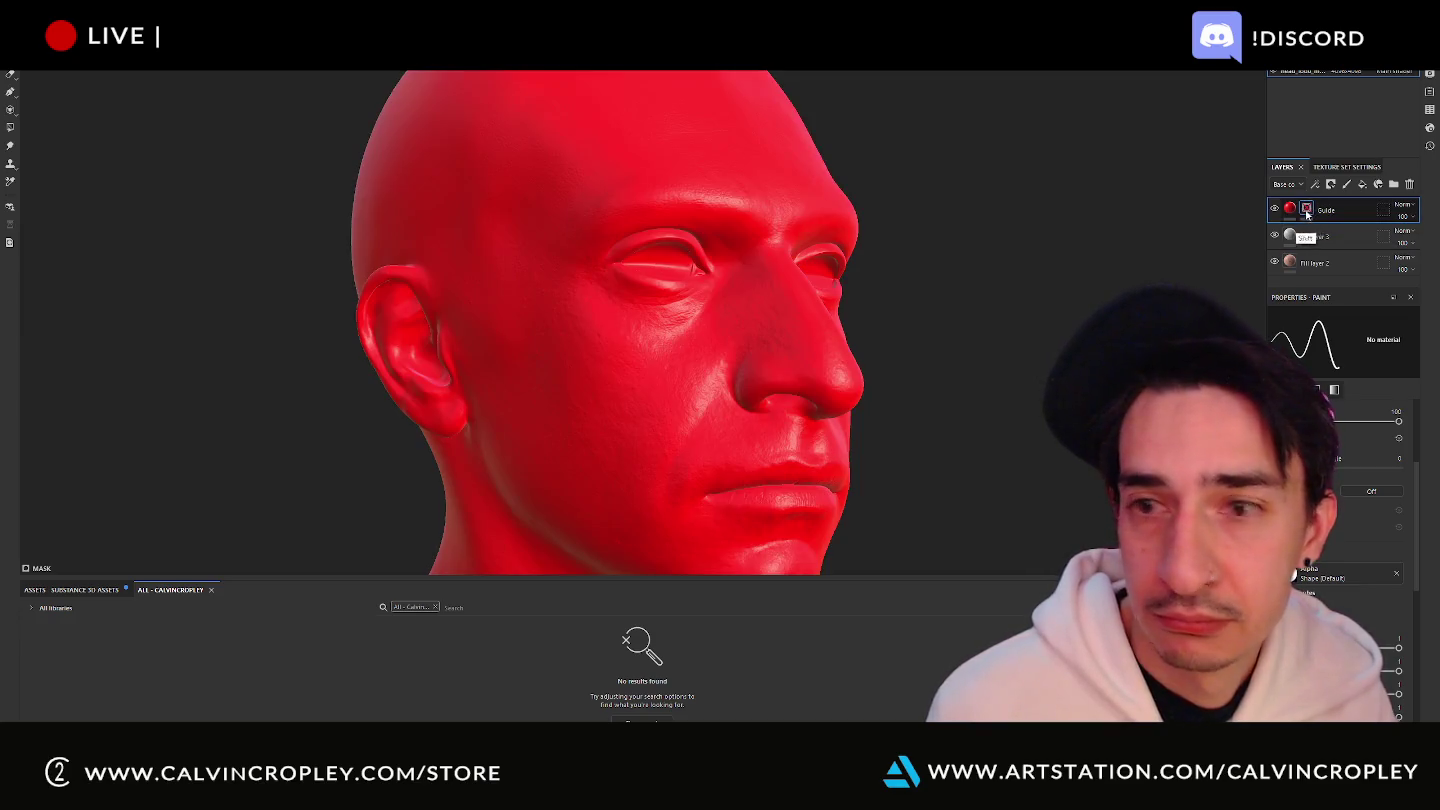
Re-enable the Guide layer's mask.
shift+click(1308, 209)
shift+click(1307, 209)
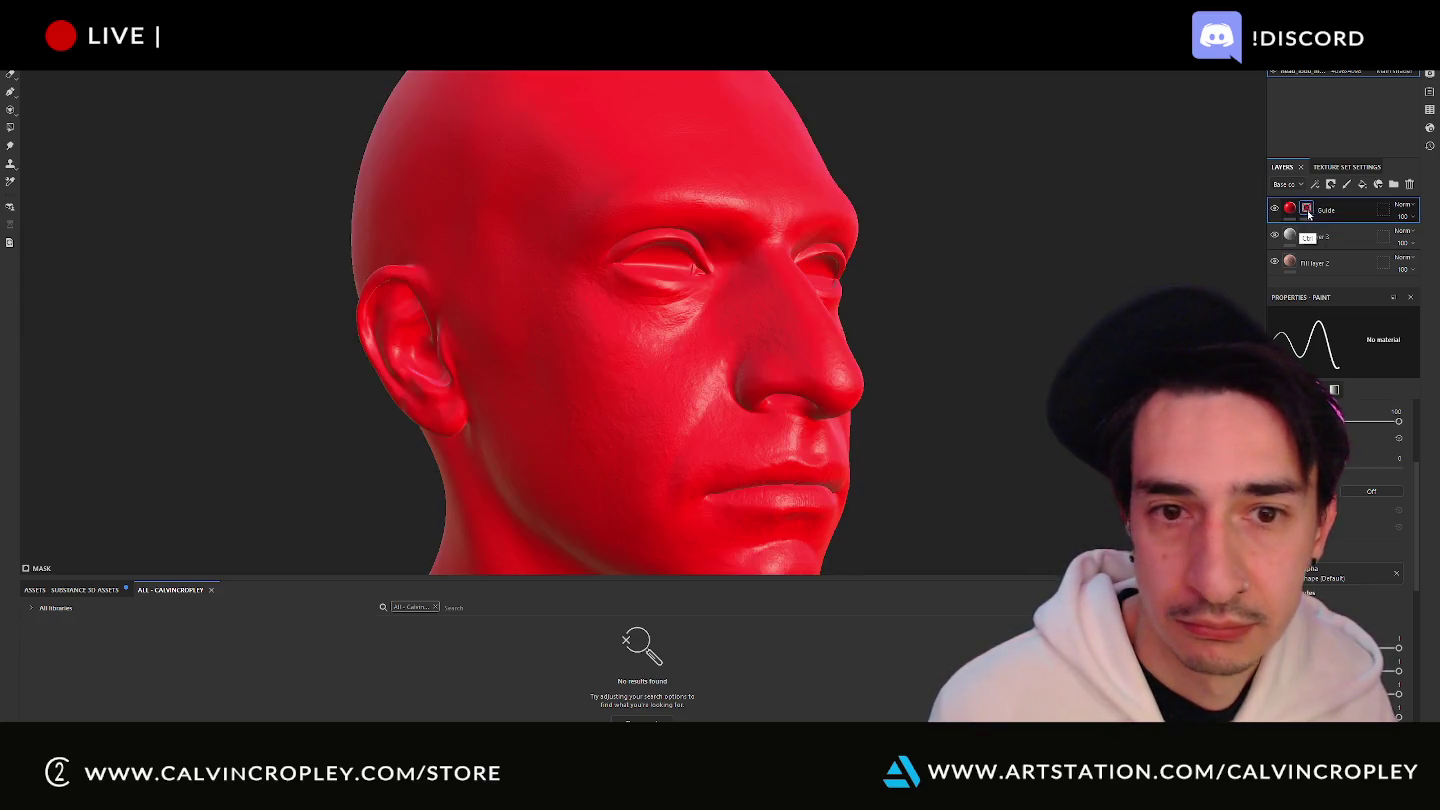
shift+click(1308, 210)
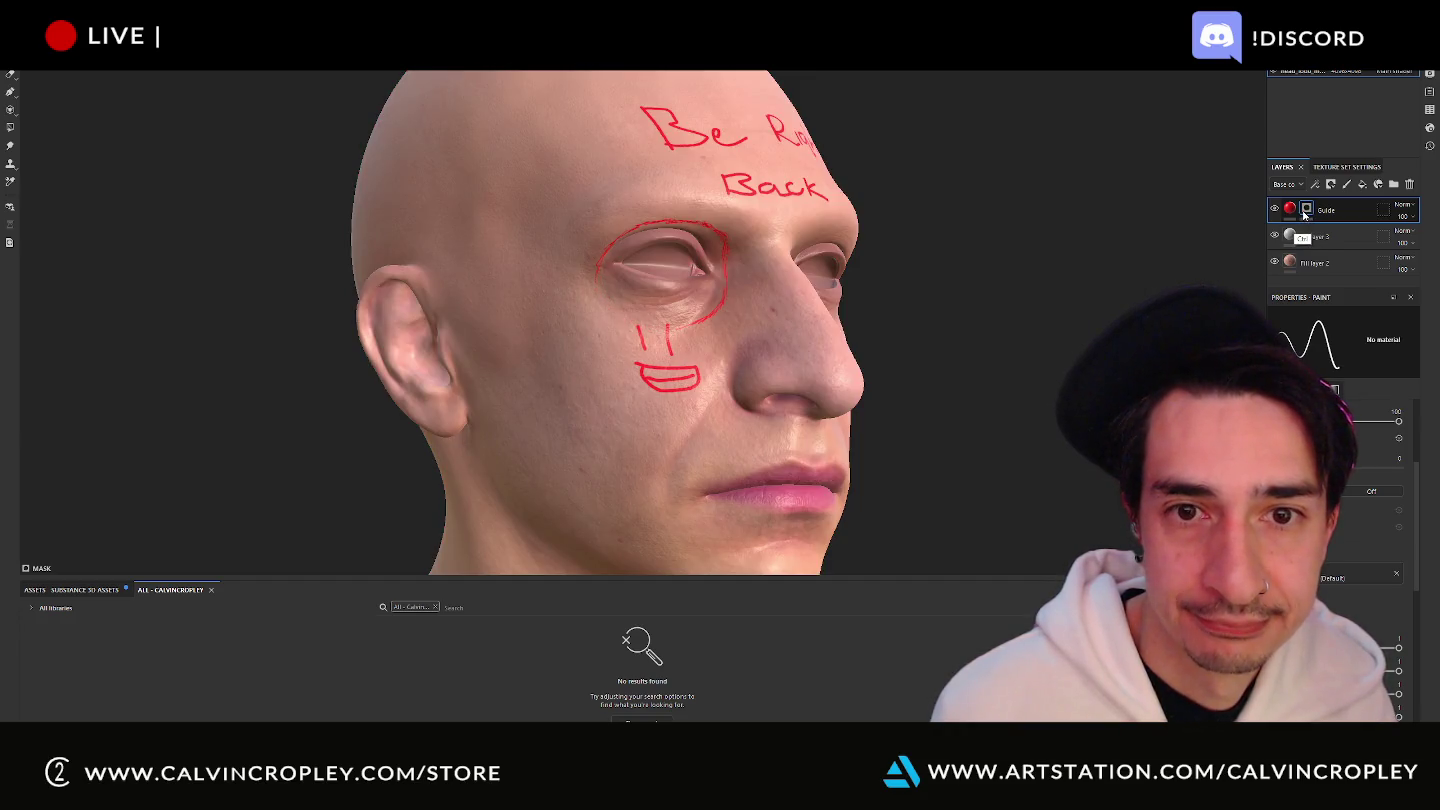
Undo the red eye and mouth doodles and the 'Be Right Back' lettering, leaving bare skin.
key(ctrl+z)
key(ctrl+z)
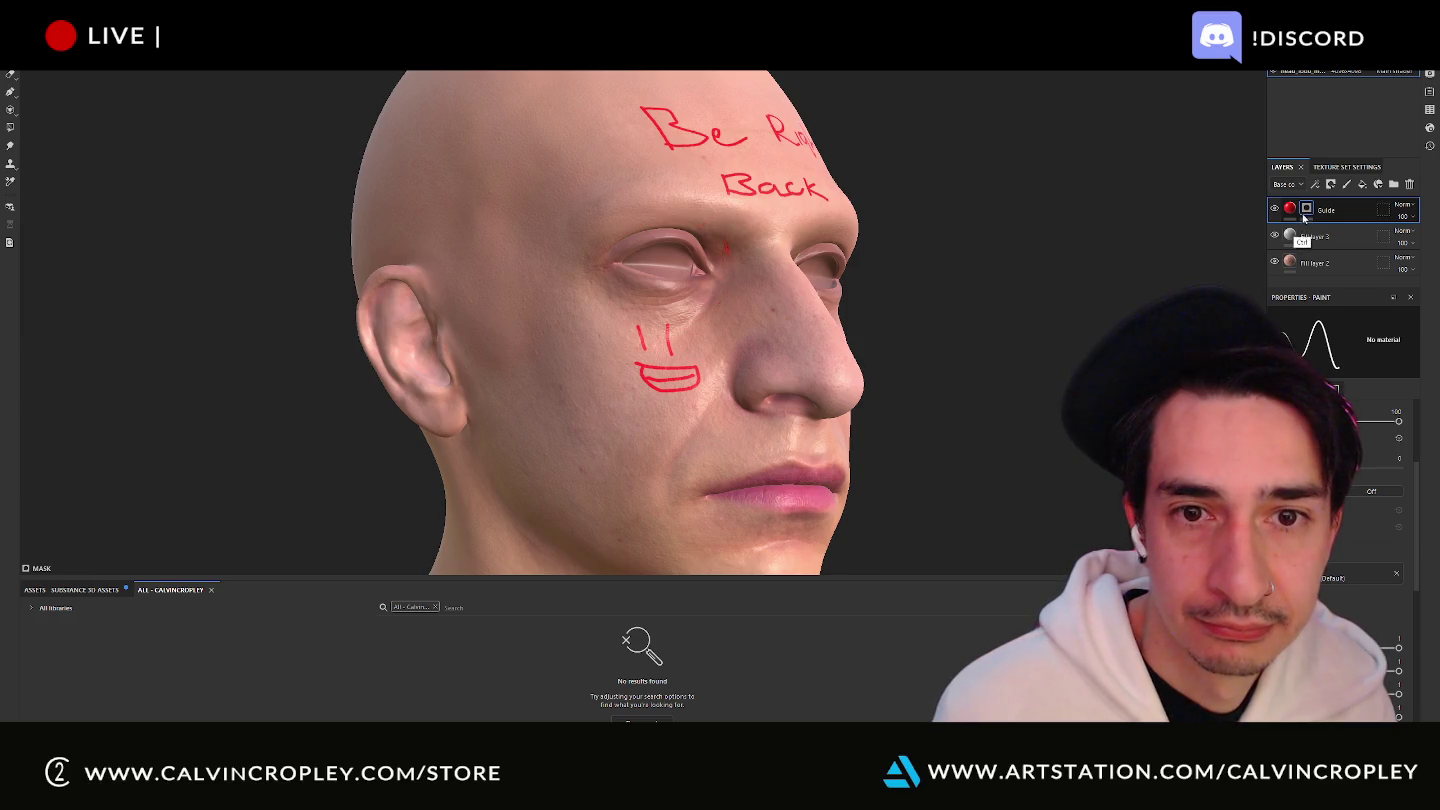
key(ctrl+z)
key(ctrl+z)
key(ctrl+z)
key(ctrl+z)
key(ctrl+z)
key(ctrl+z)
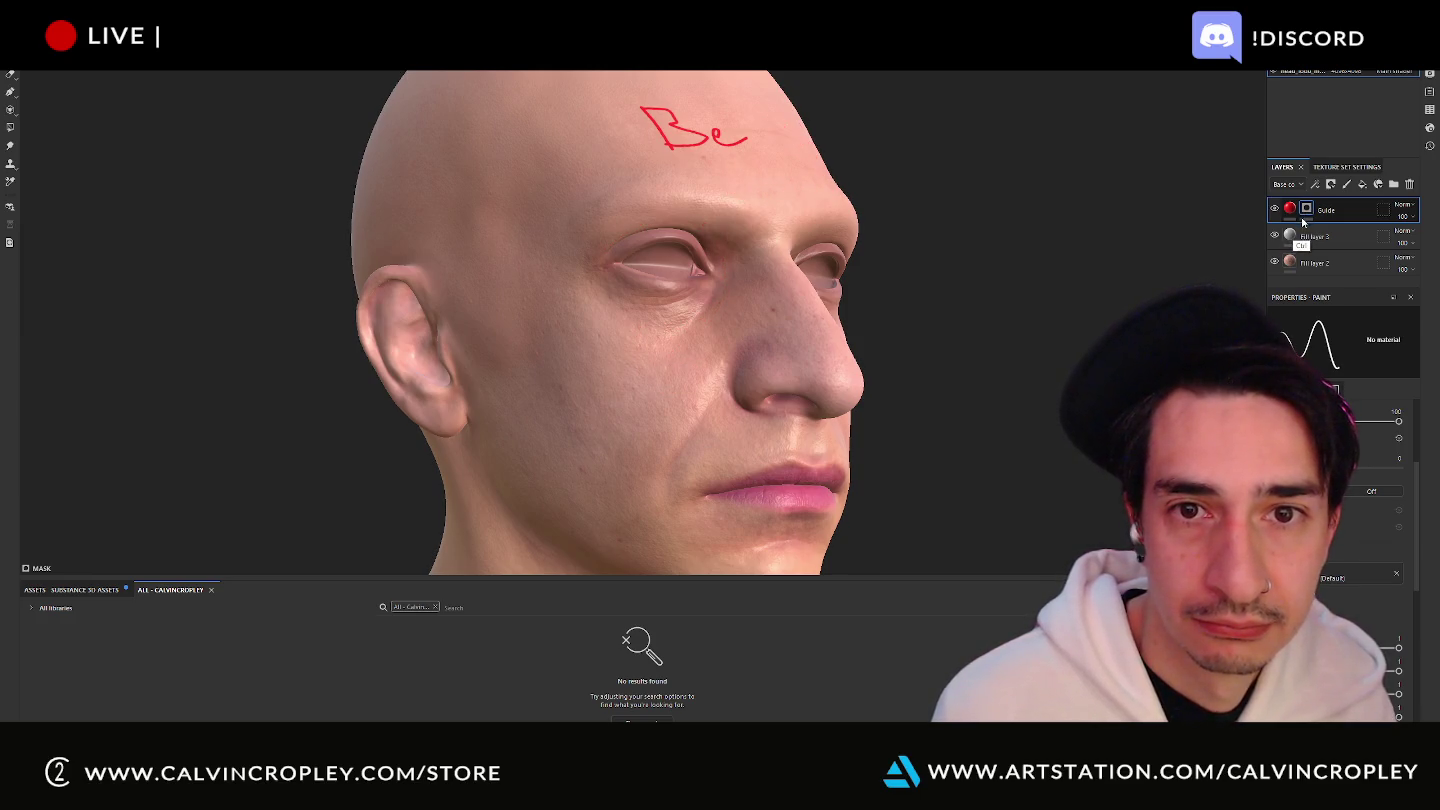
key(ctrl+z)
mouse_move(1077, 250)
alt+mouse_down()
mouse_move(895, 311)
mouse_move(801, 256)
mouse_move(961, 247)
mouse_move(1045, 215)
alt+mouse_up()
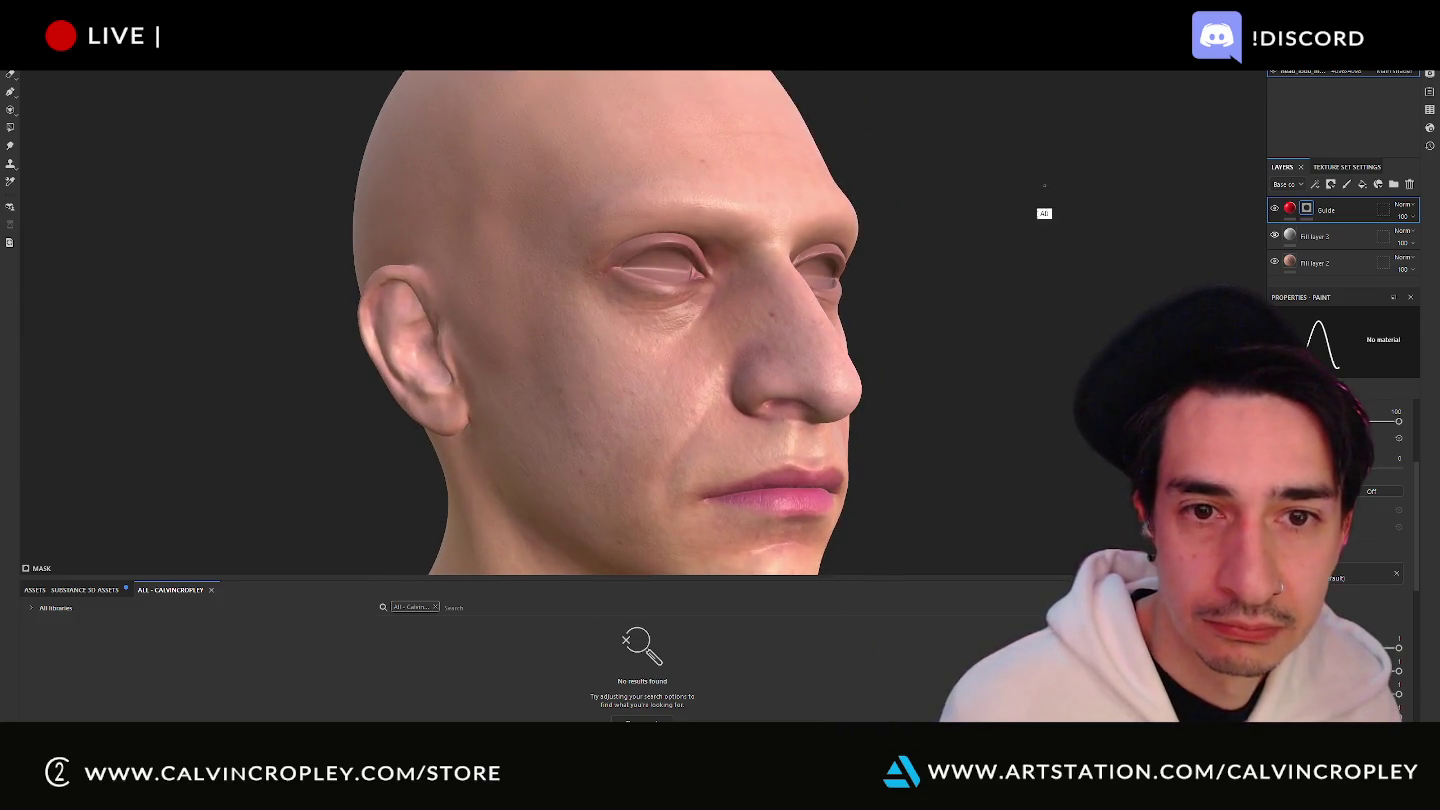
drag(644, 233, 601, 268)
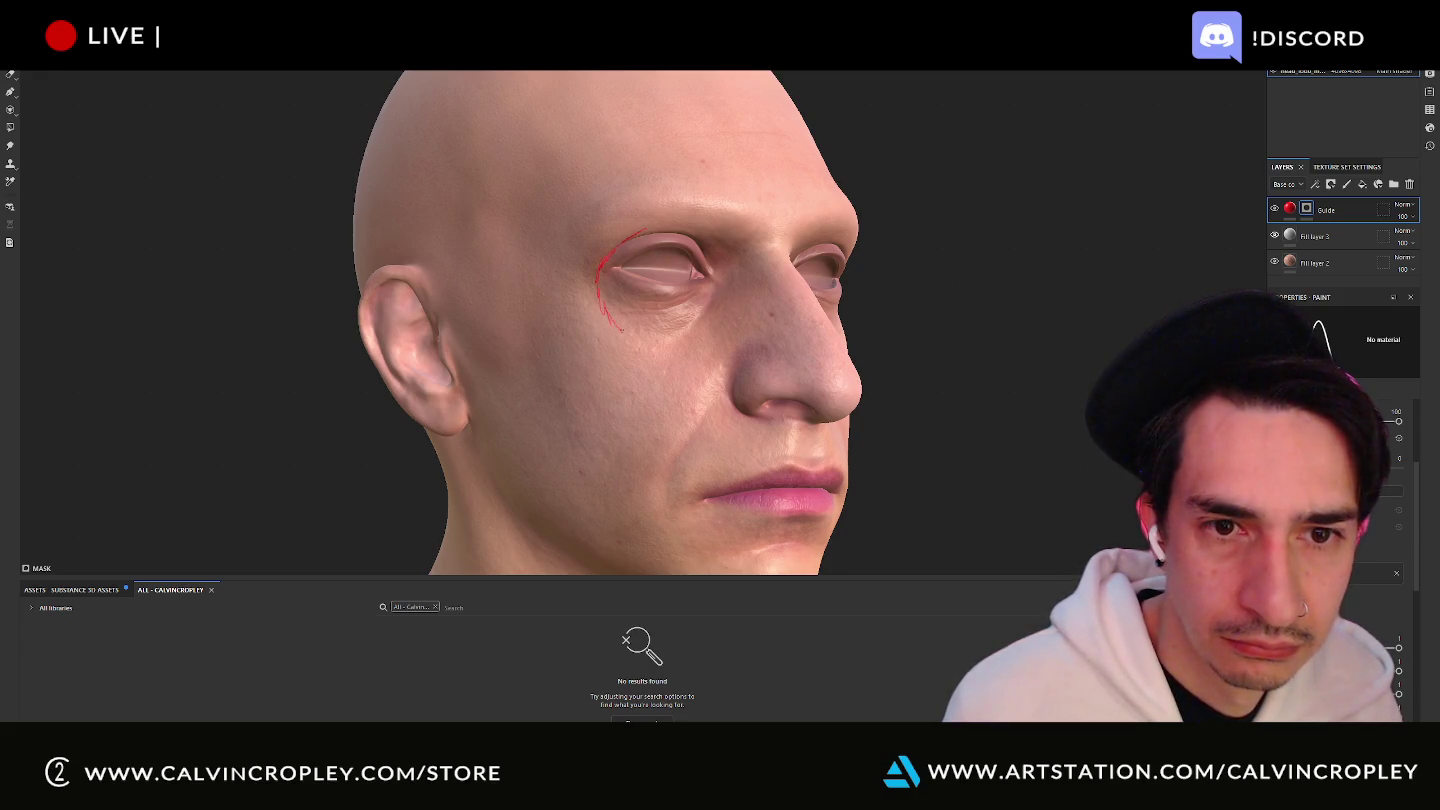
key(ctrl+z)
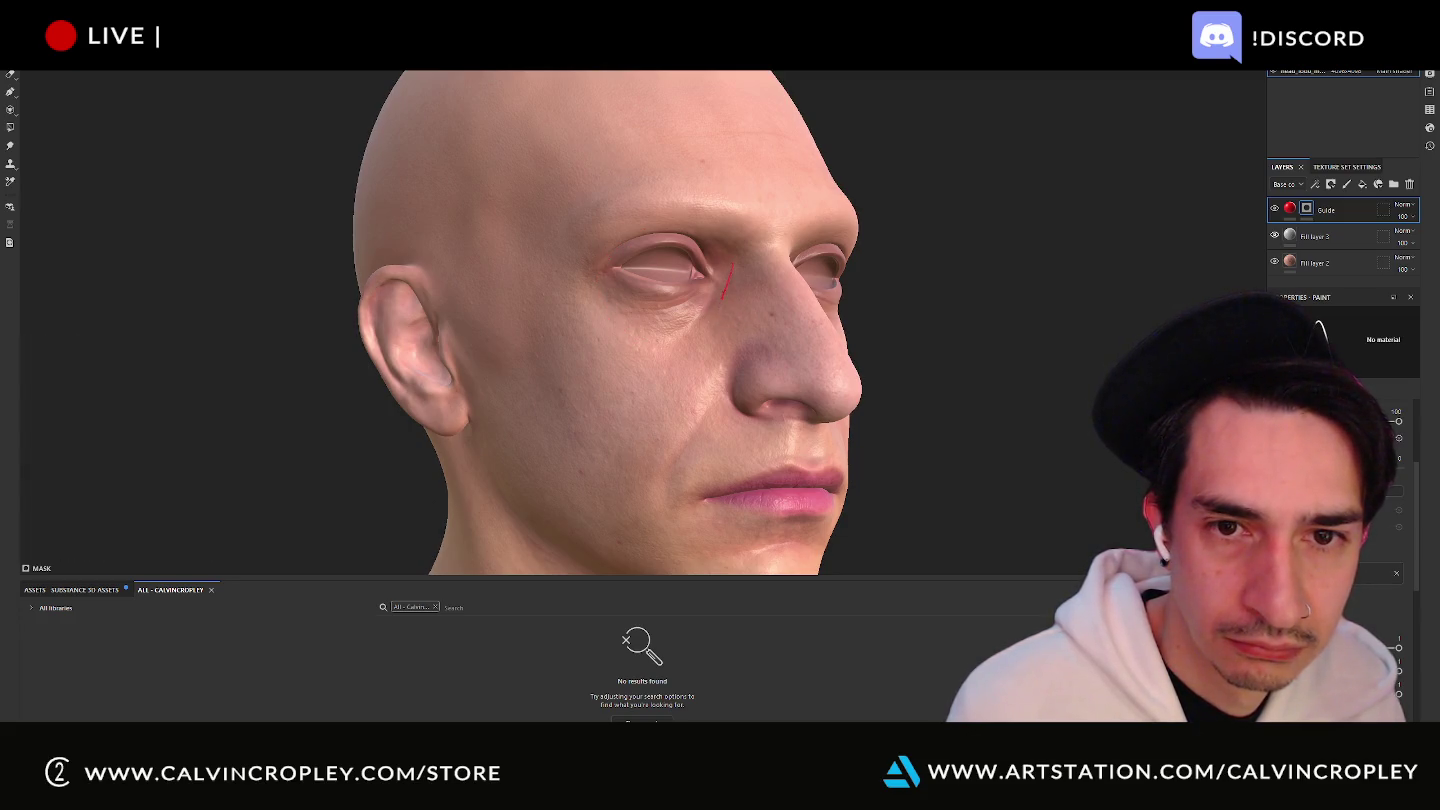
drag(722, 297, 684, 338)
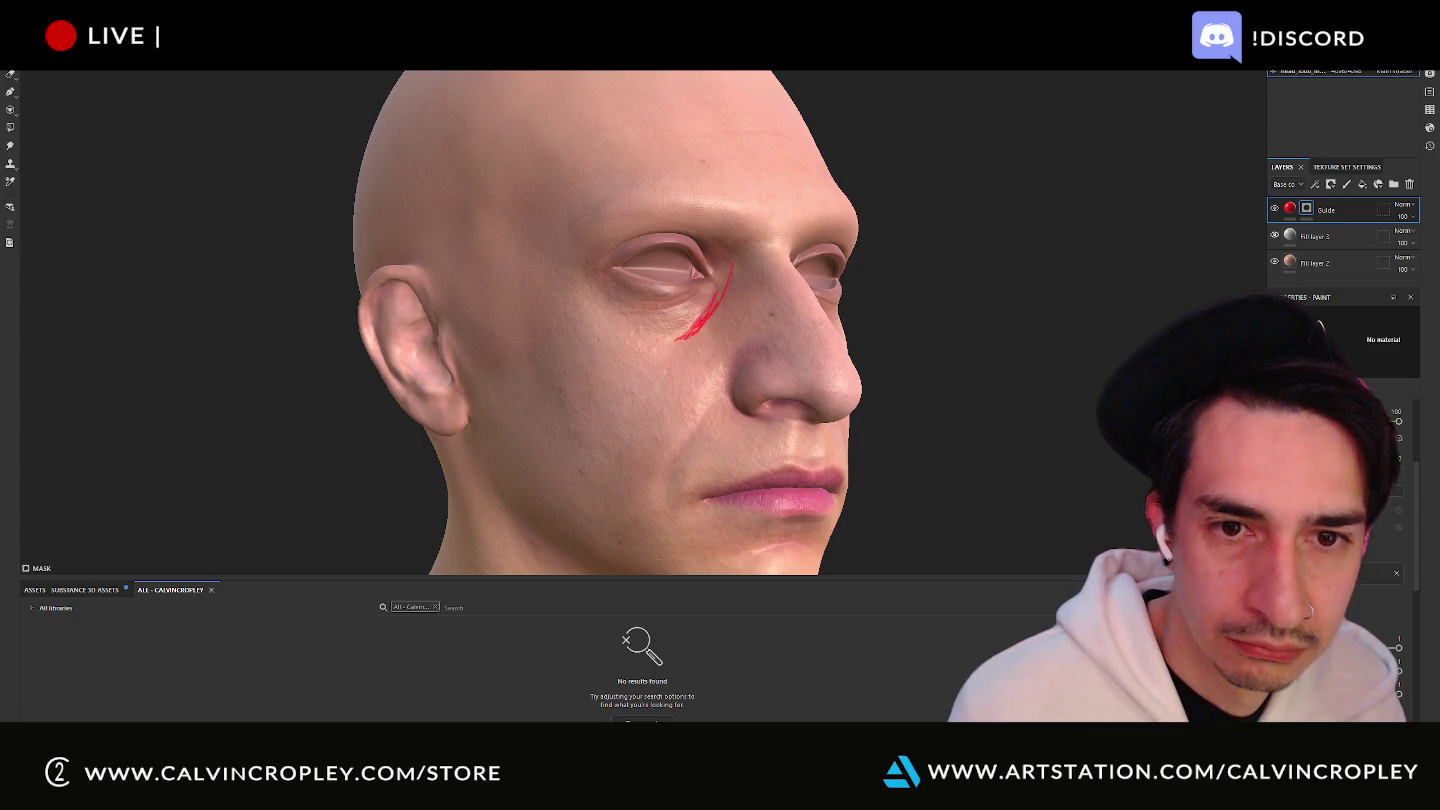
drag(731, 268, 716, 234)
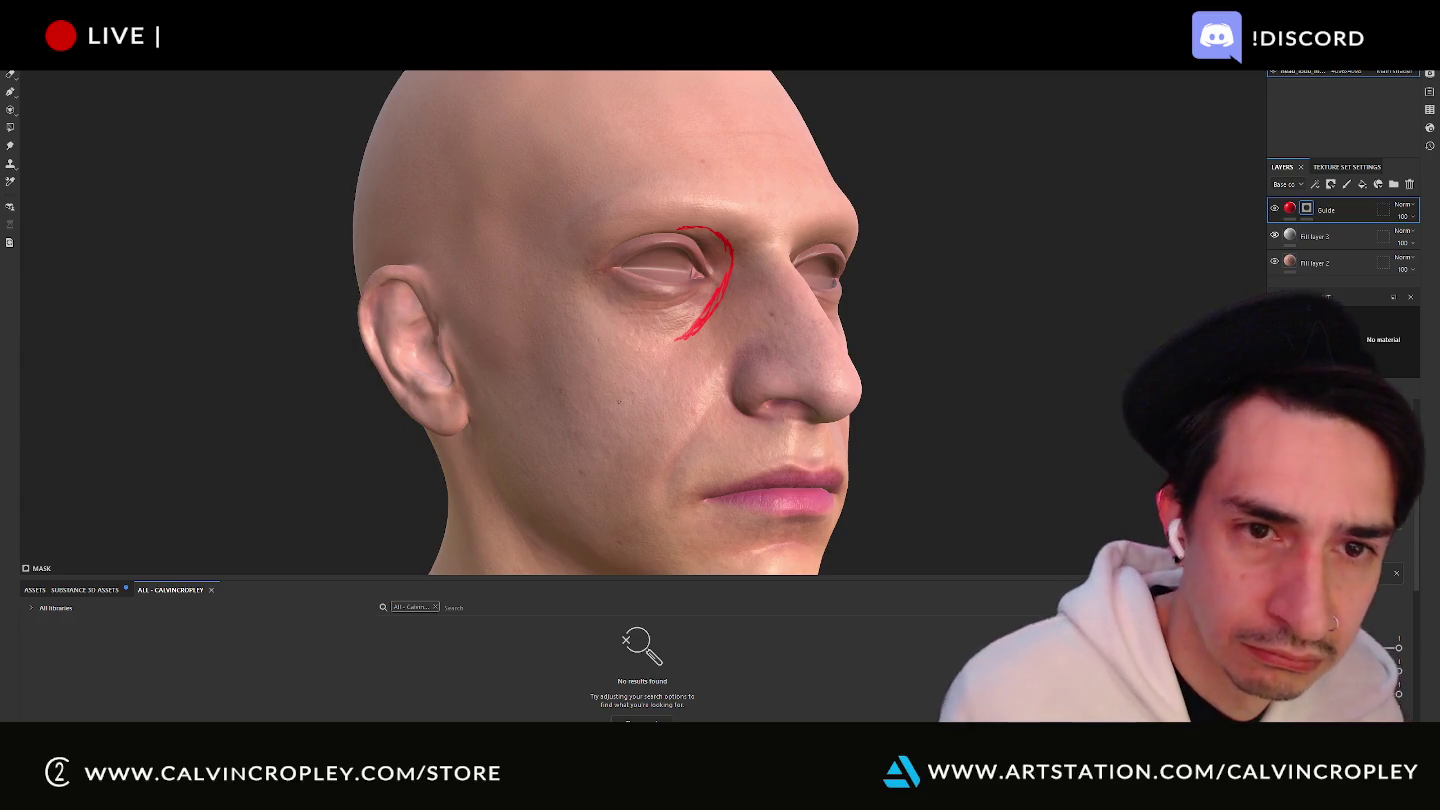
mouse_move(586, 265)
mouse_down()
mouse_move(650, 339)
mouse_move(695, 329)
mouse_up()
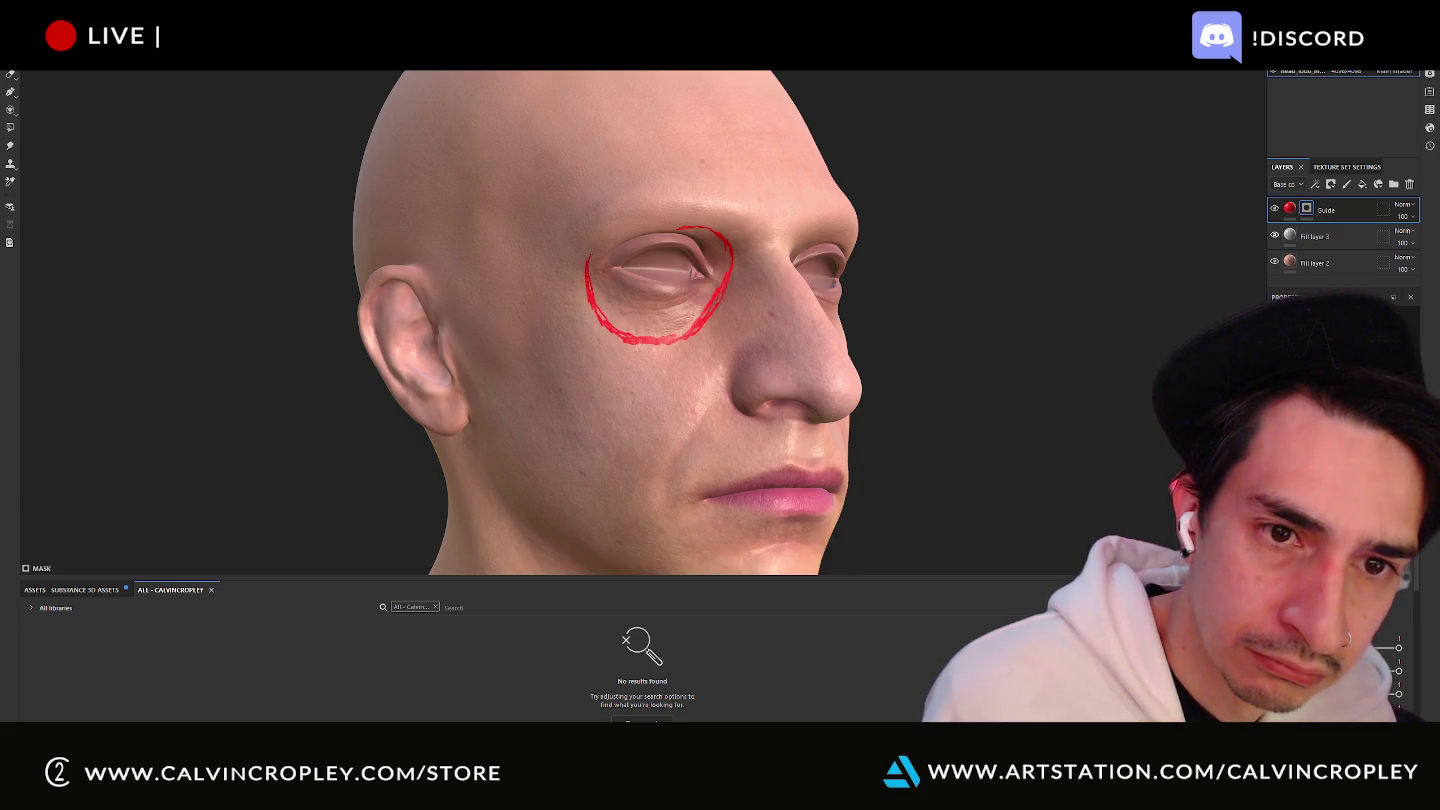
drag(590, 257, 640, 236)
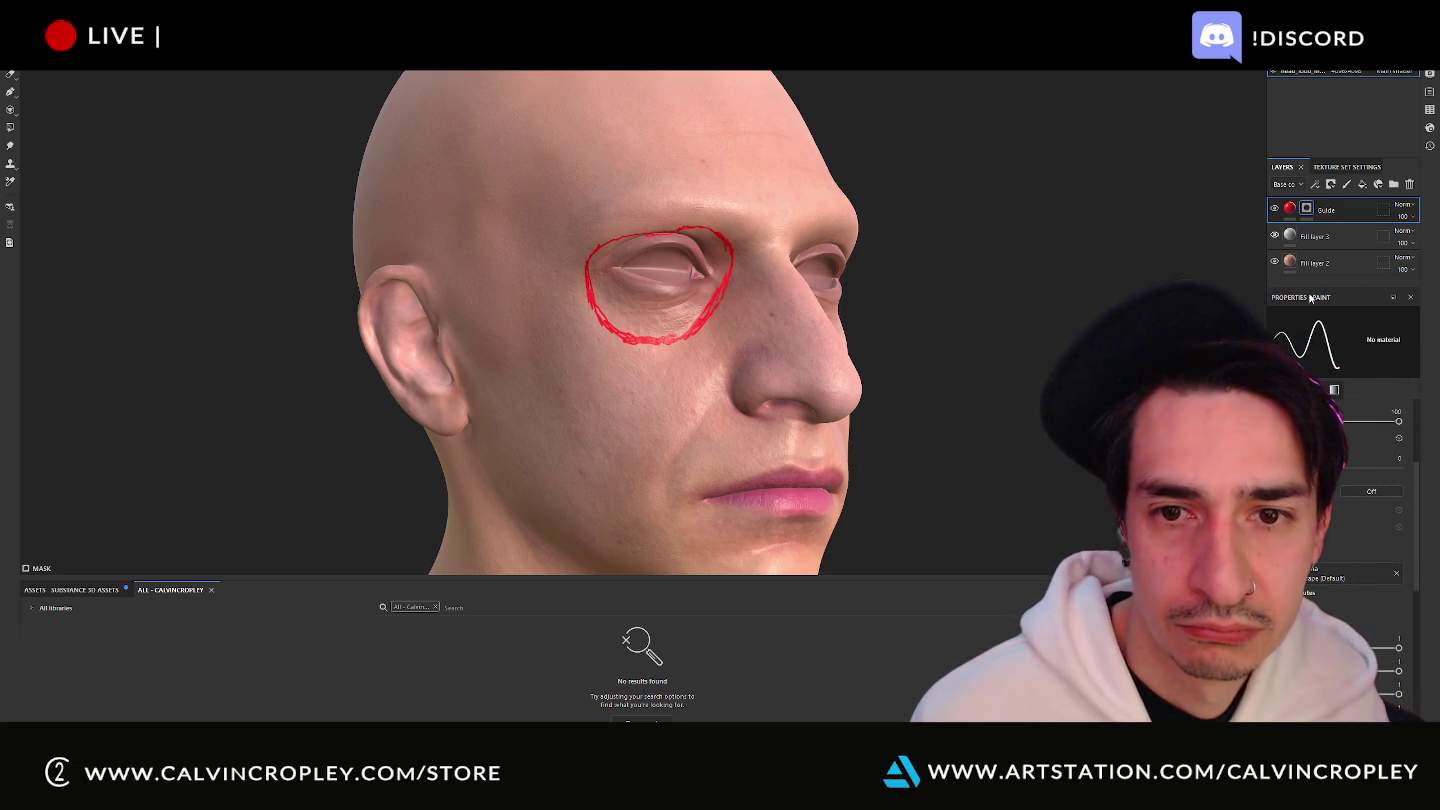
alt+drag(1004, 365, 841, 355)
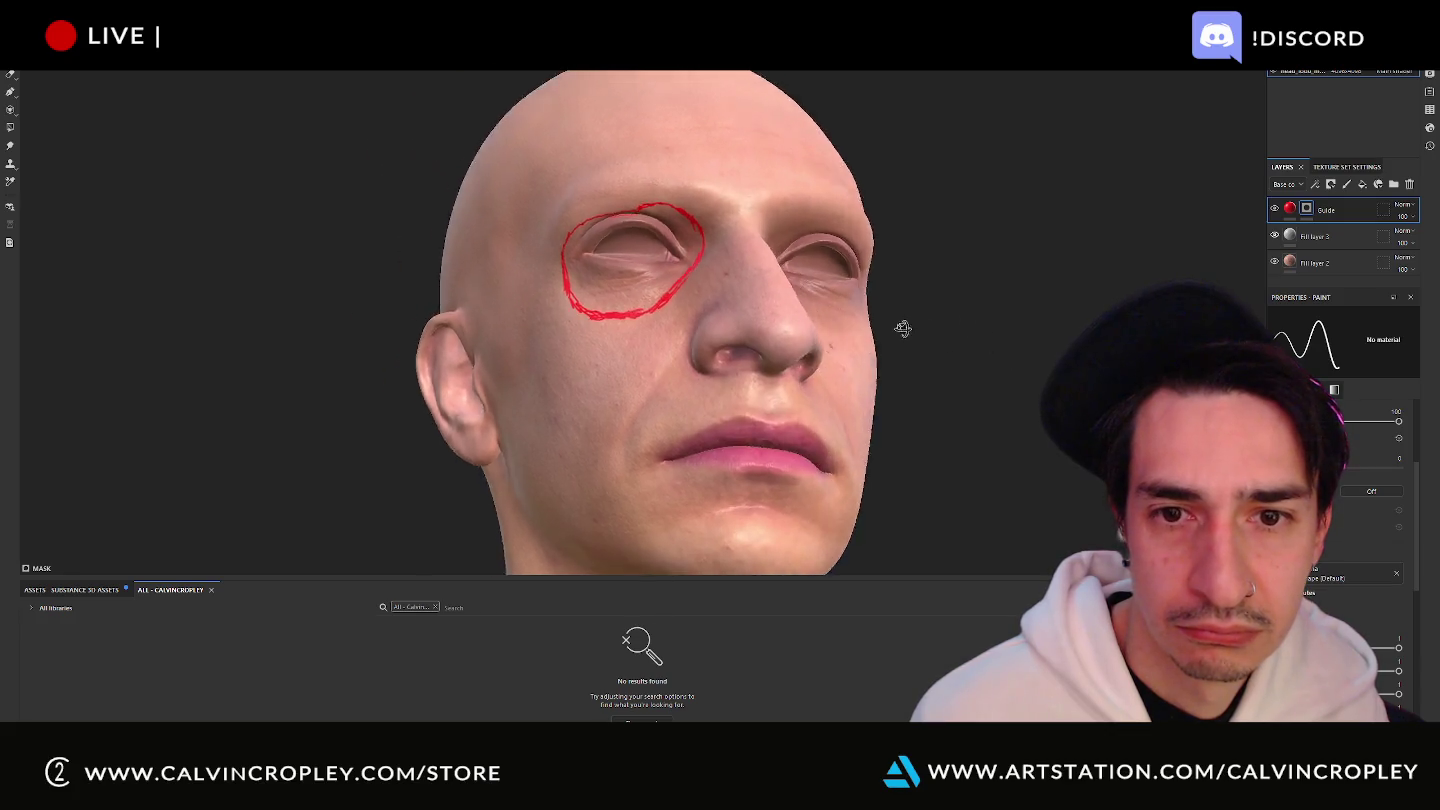
key(ctrl+z)
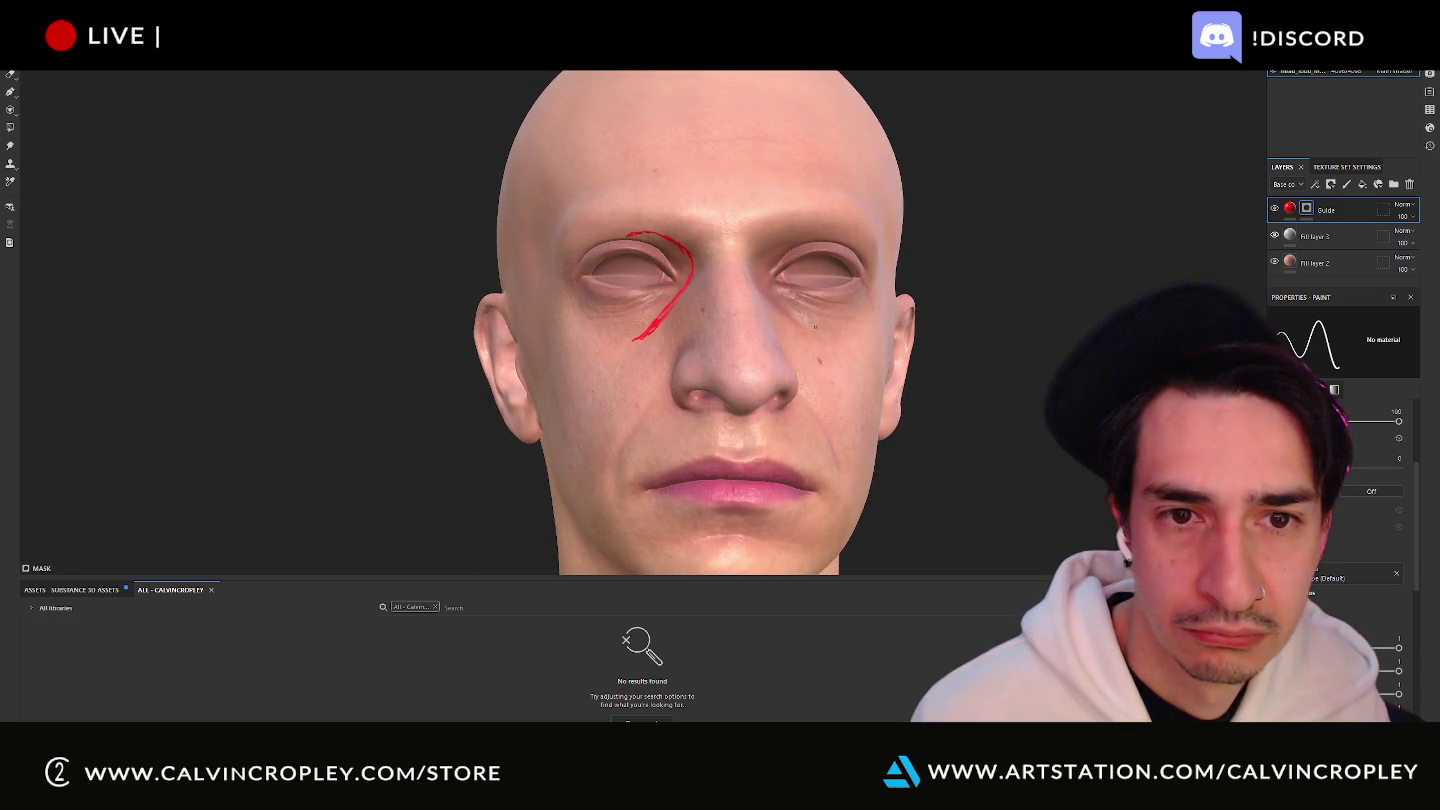
key(ctrl+z)
alt+drag(1050, 301, 1093, 298)
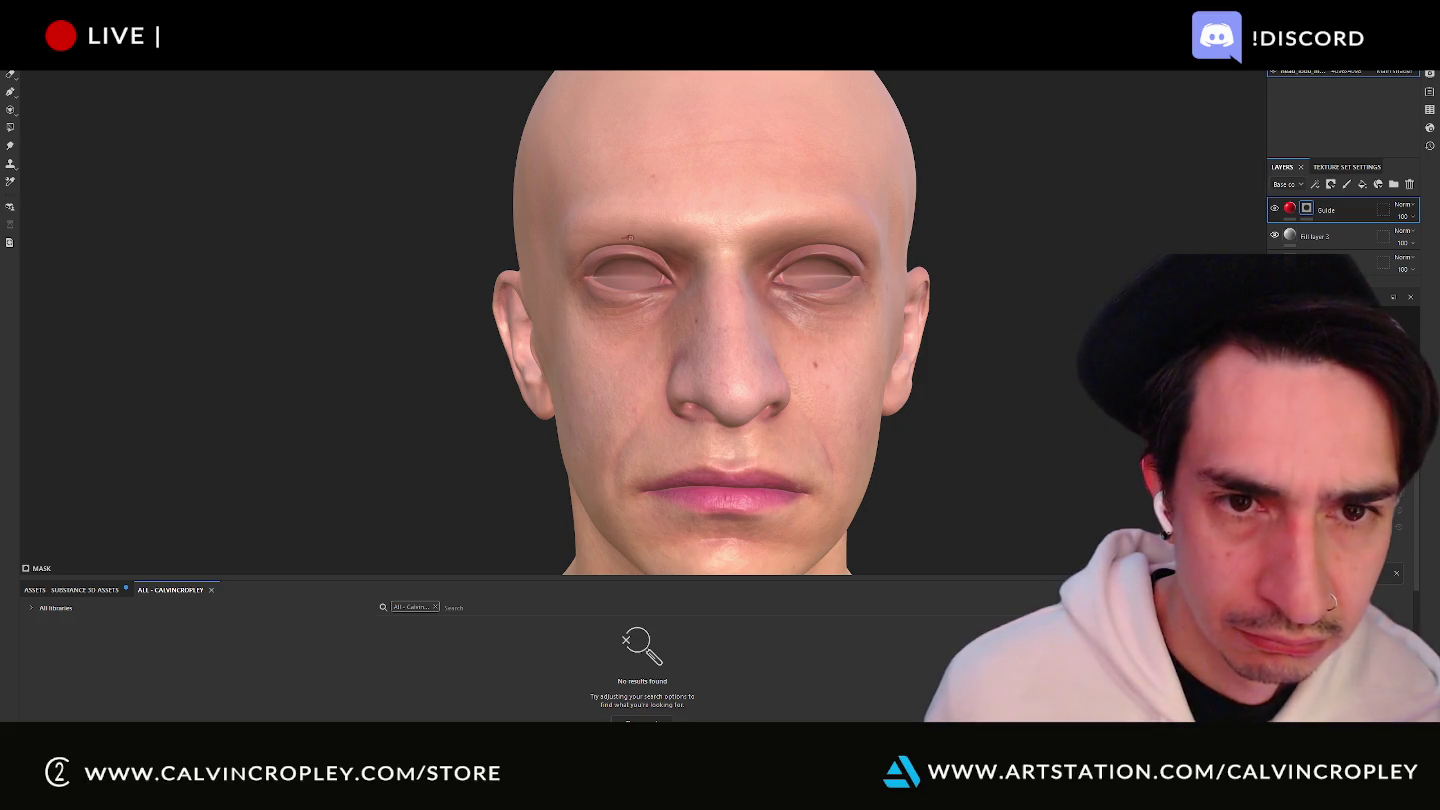
drag(628, 237, 600, 242)
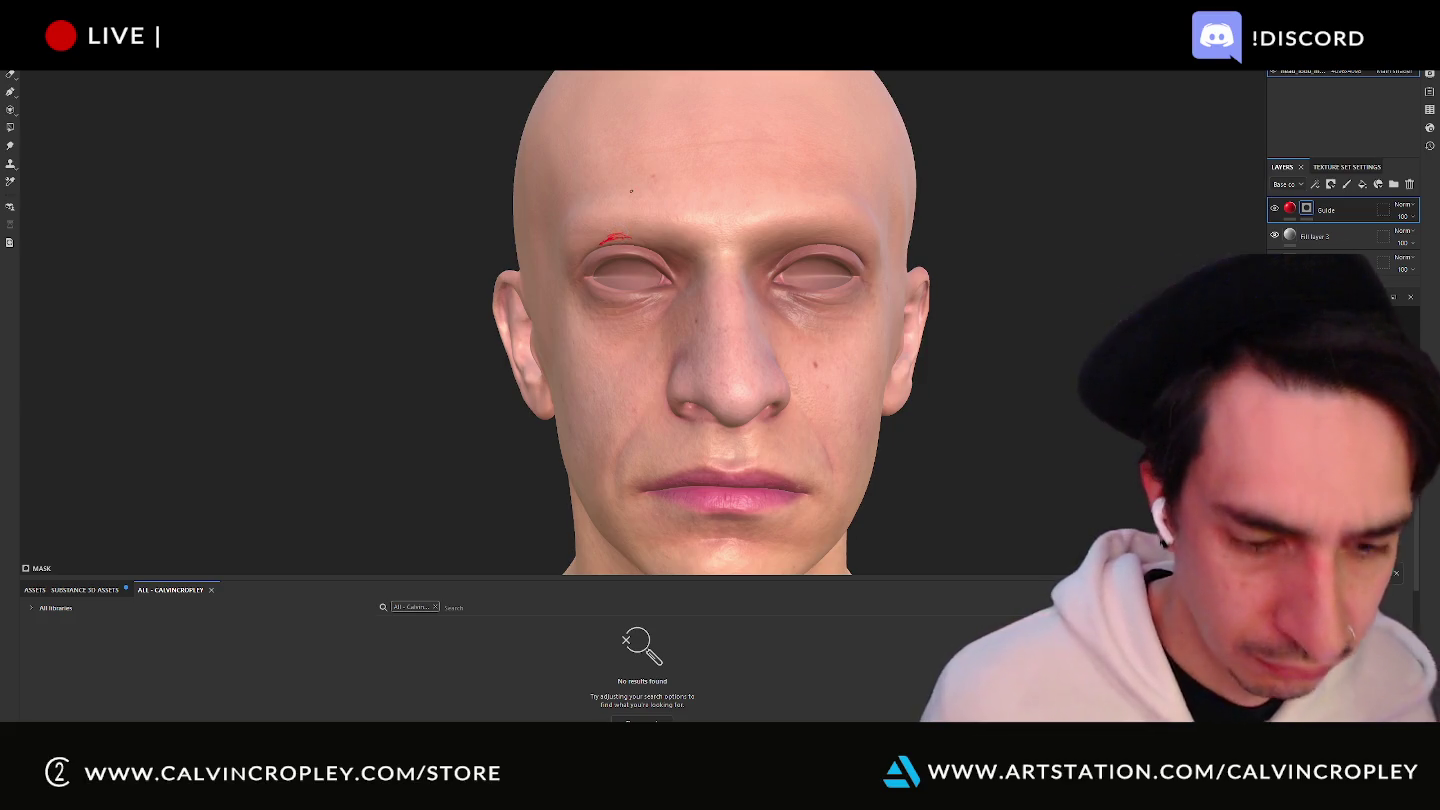
key(ctrl+z)
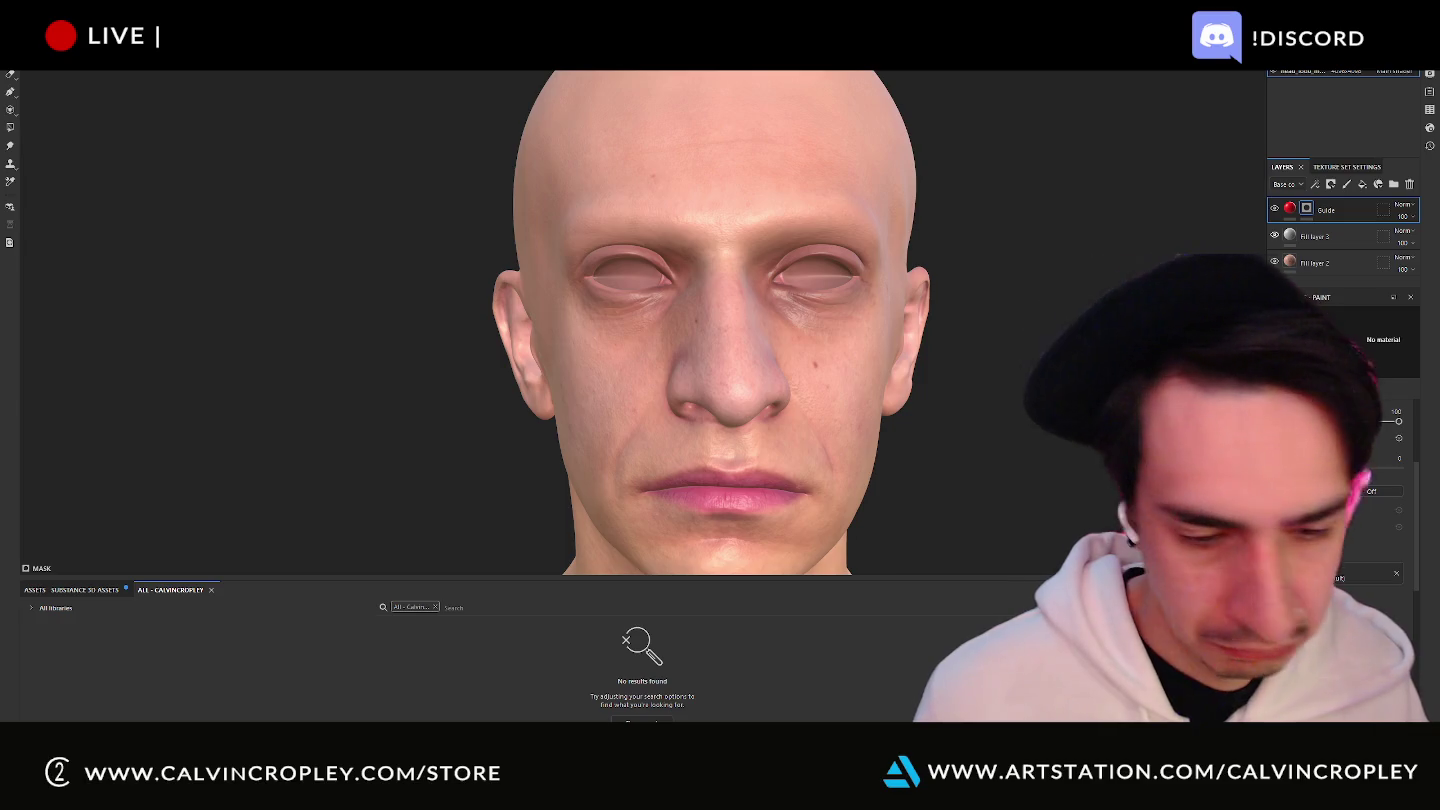
key(super)
text(wac)
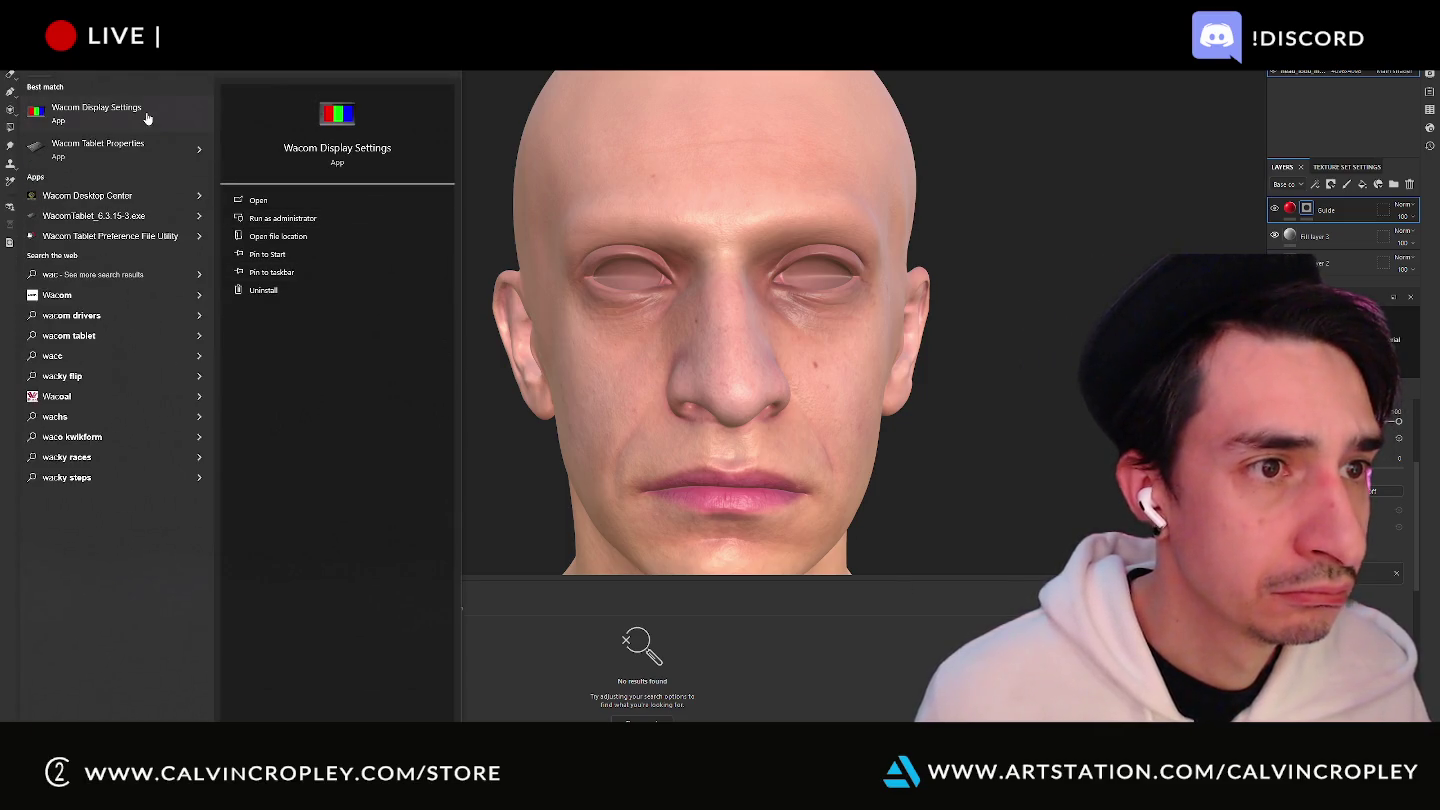
click(143, 149)
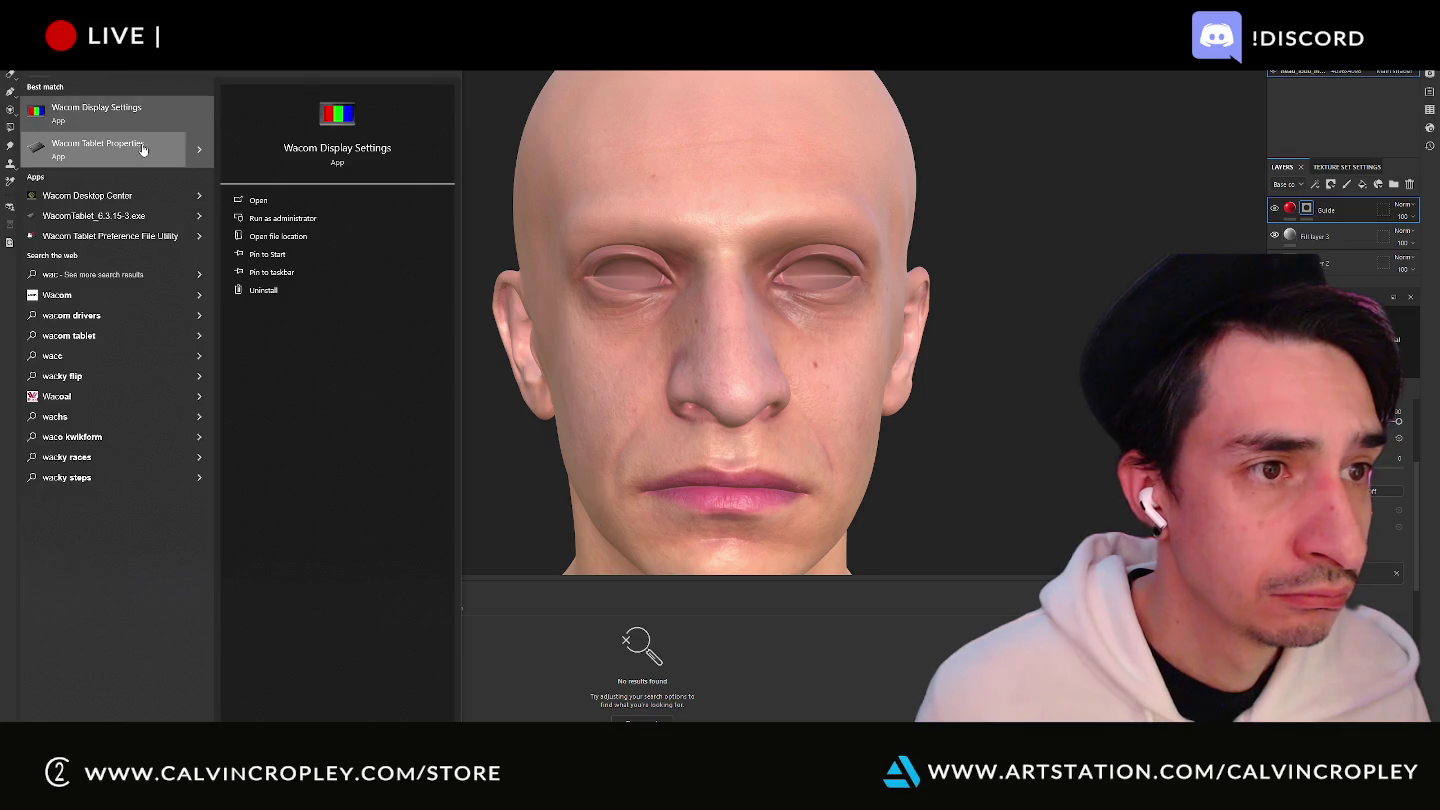
click(735, 428)
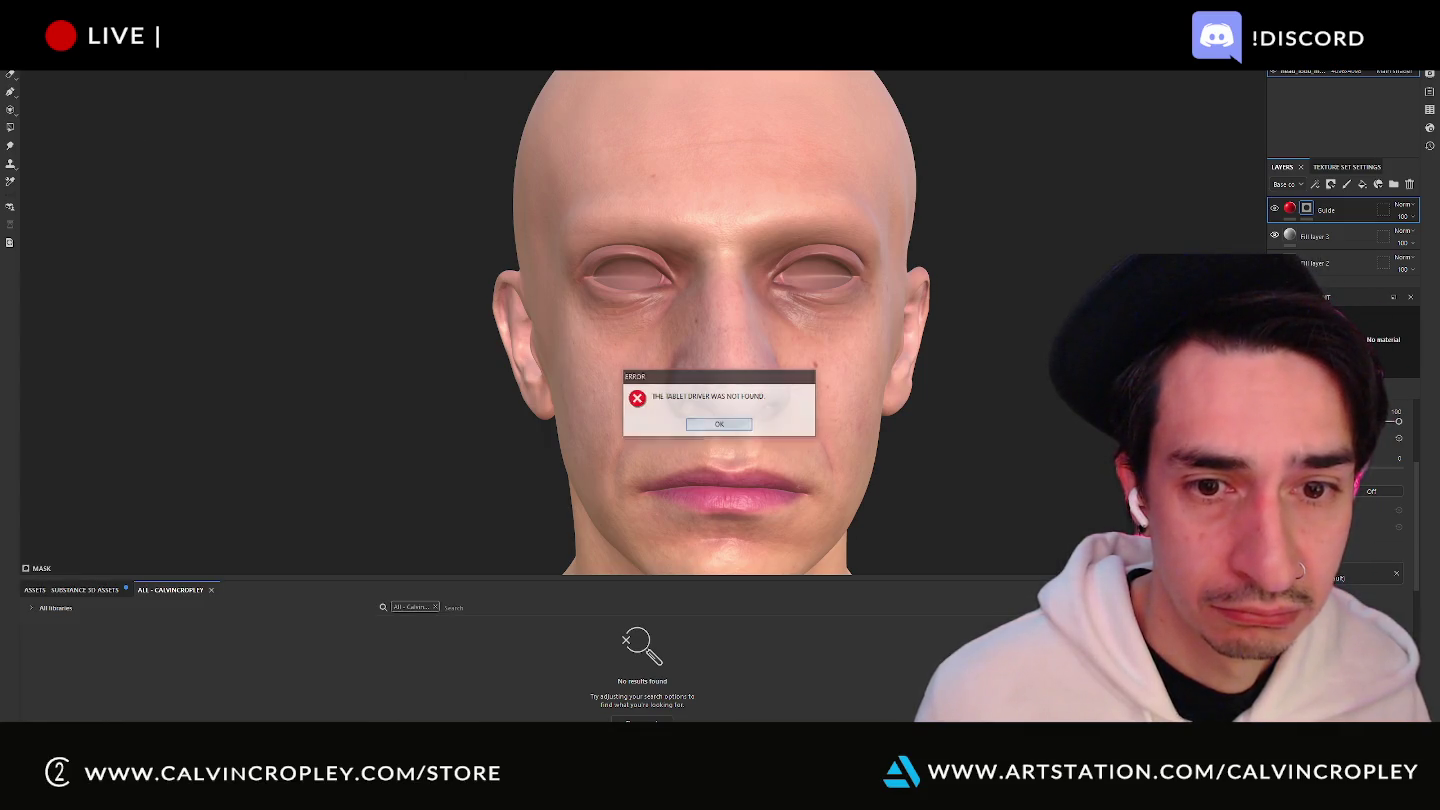
key(super)
text(wac)
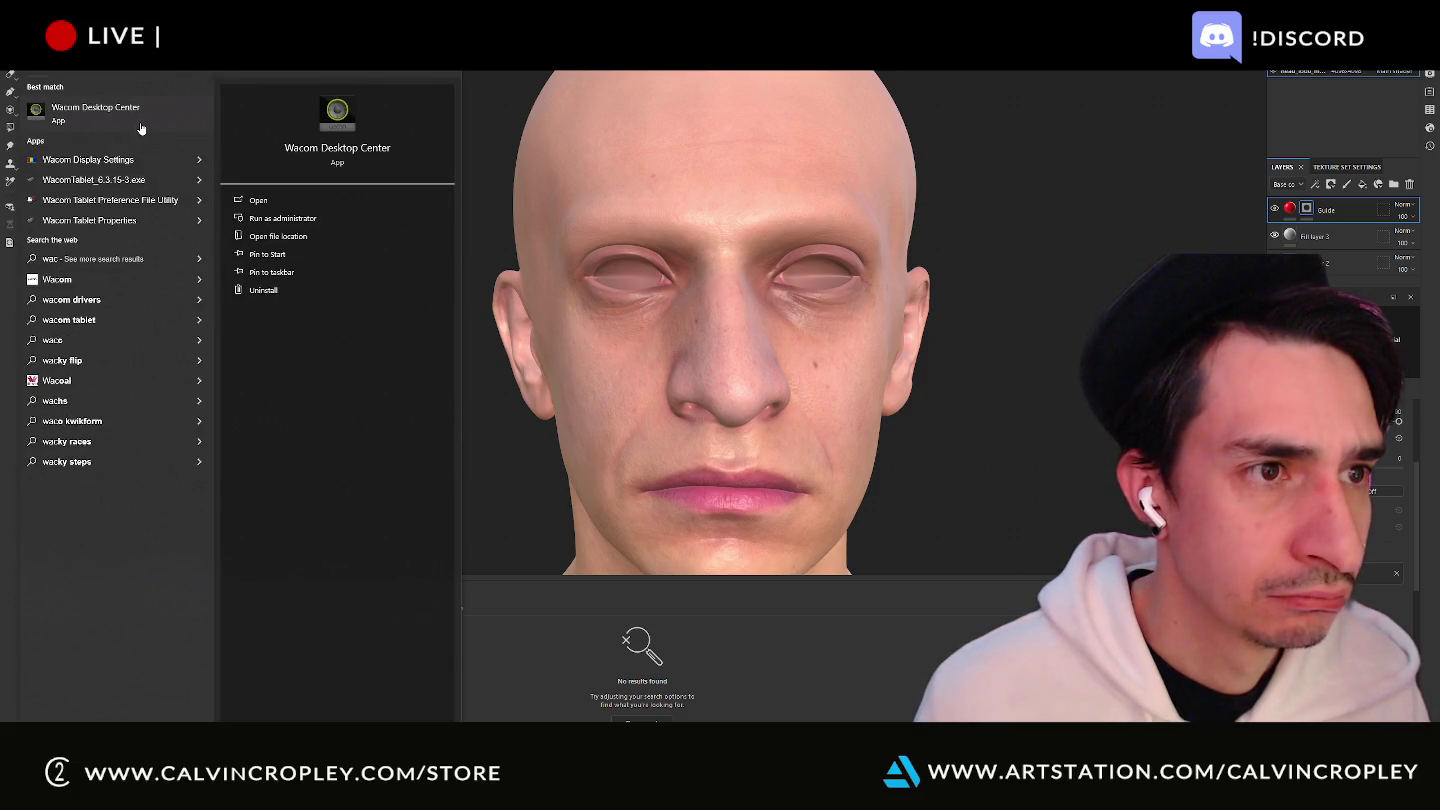
text(om desktop center)
key(BackSpace)
key(BackSpace)
key(BackSpace)
key(BackSpace)
key(BackSpace)
key(BackSpace)
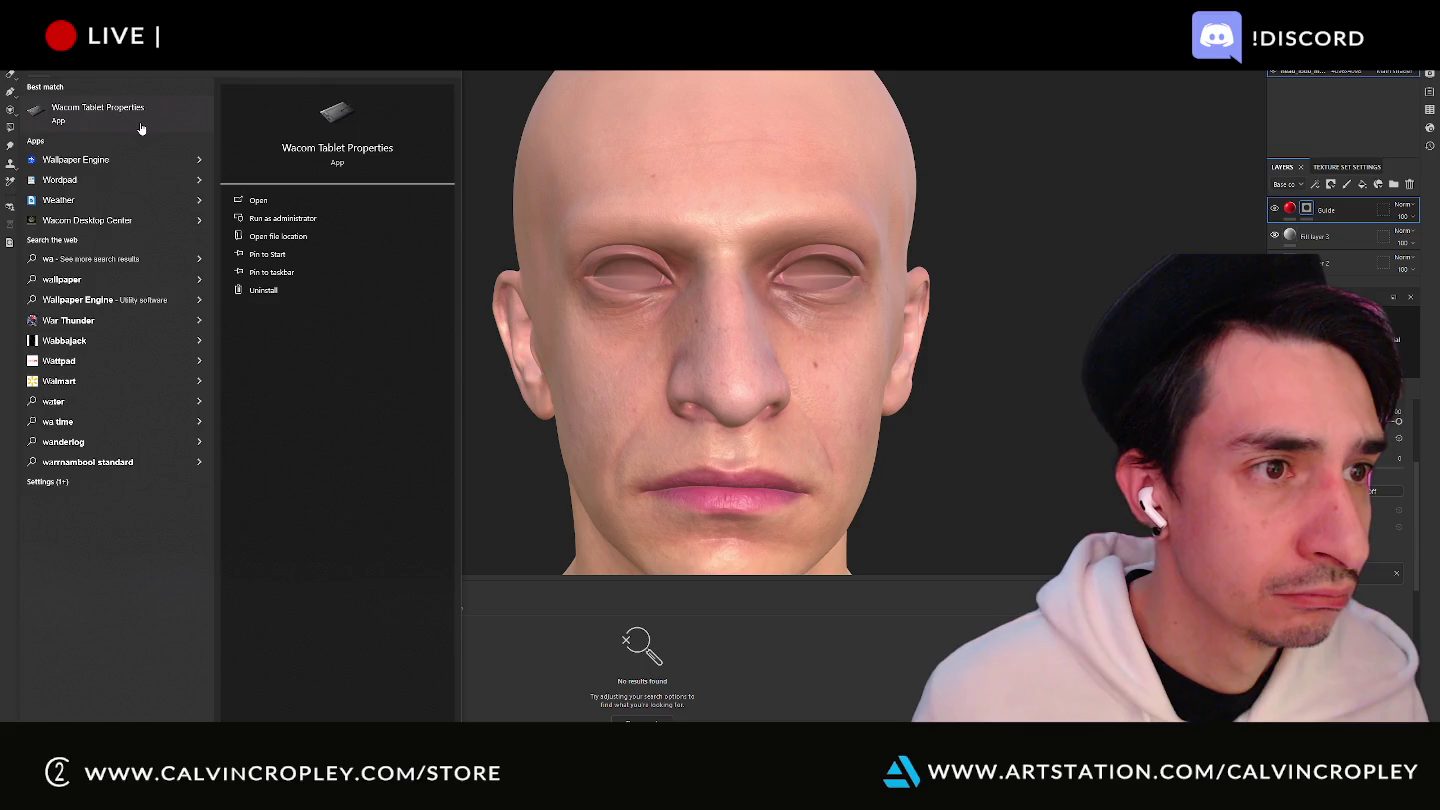
key(BackSpace)
key(BackSpace)
key(BackSpace)
key(BackSpace)
key(BackSpace)
key(BackSpace)
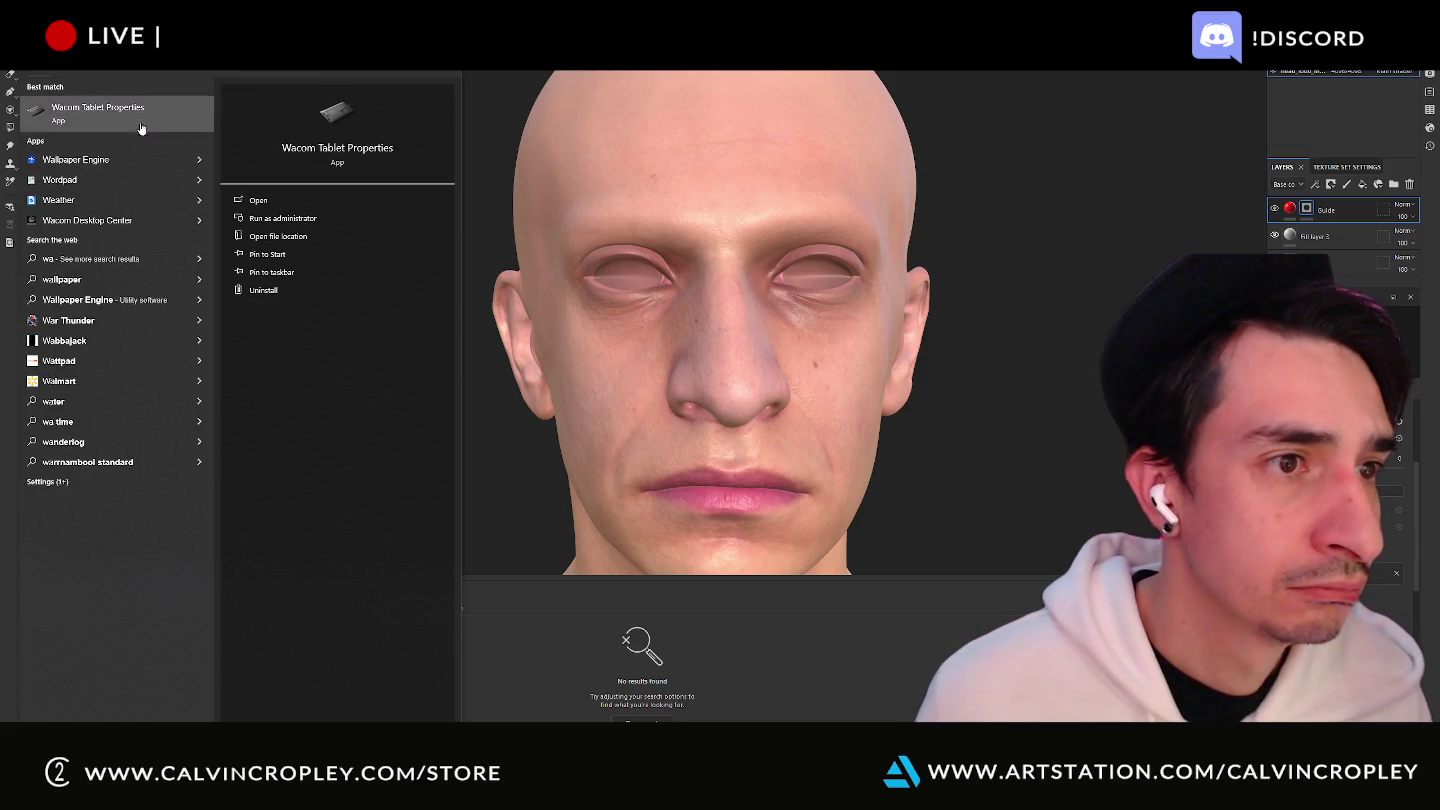
click(141, 129)
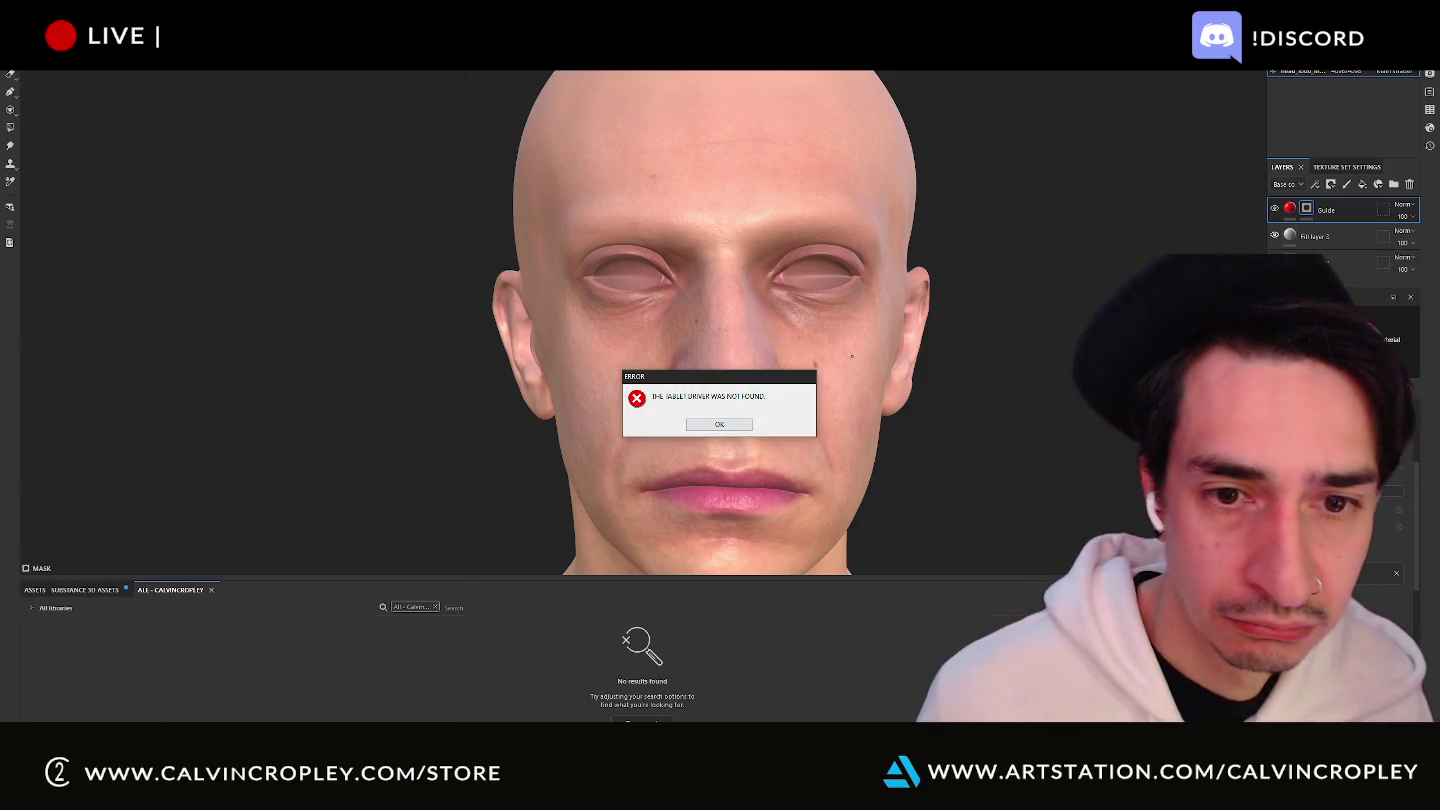
key(Return)
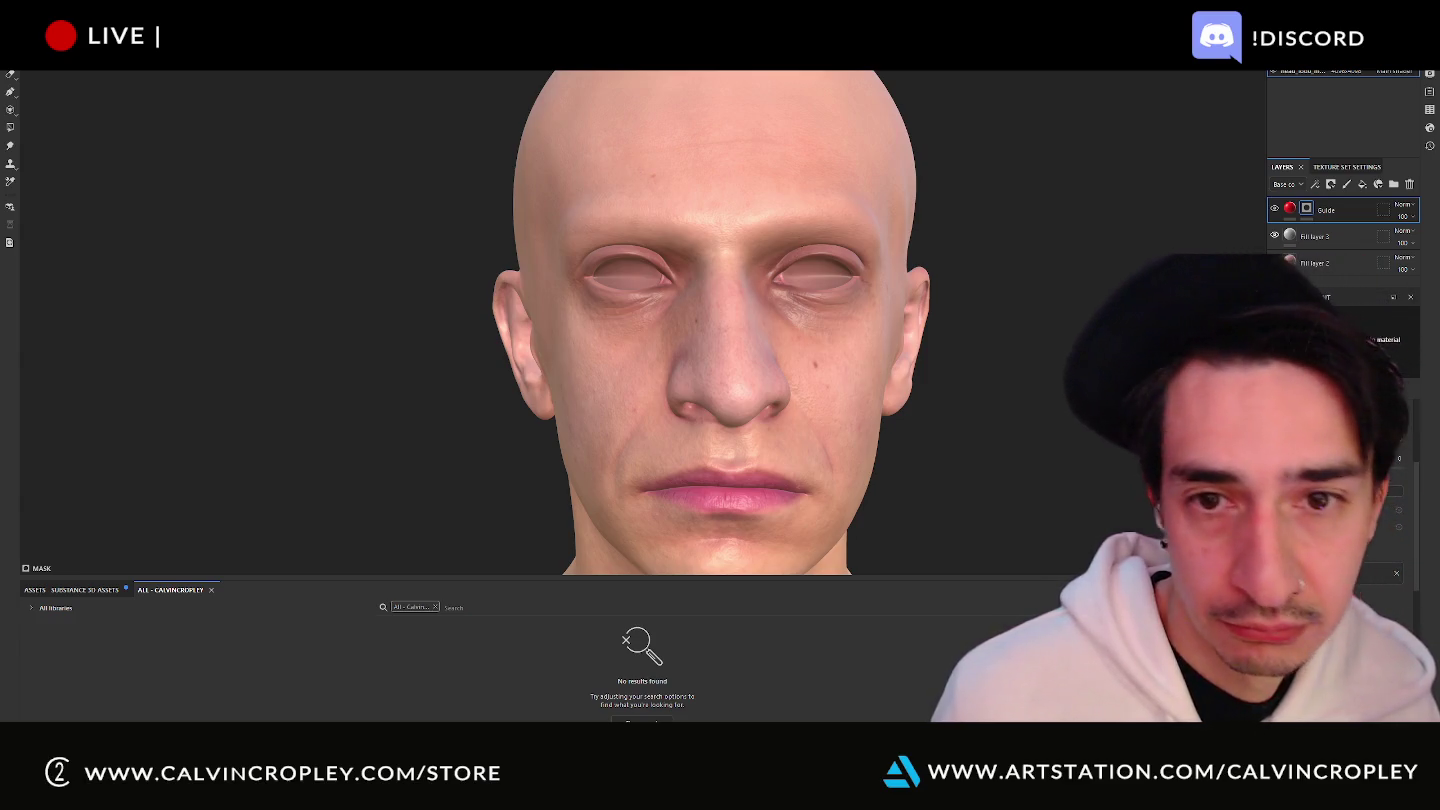
mouse_move(788, 248)
mouse_down()
mouse_move(817, 238)
mouse_move(773, 280)
mouse_up()
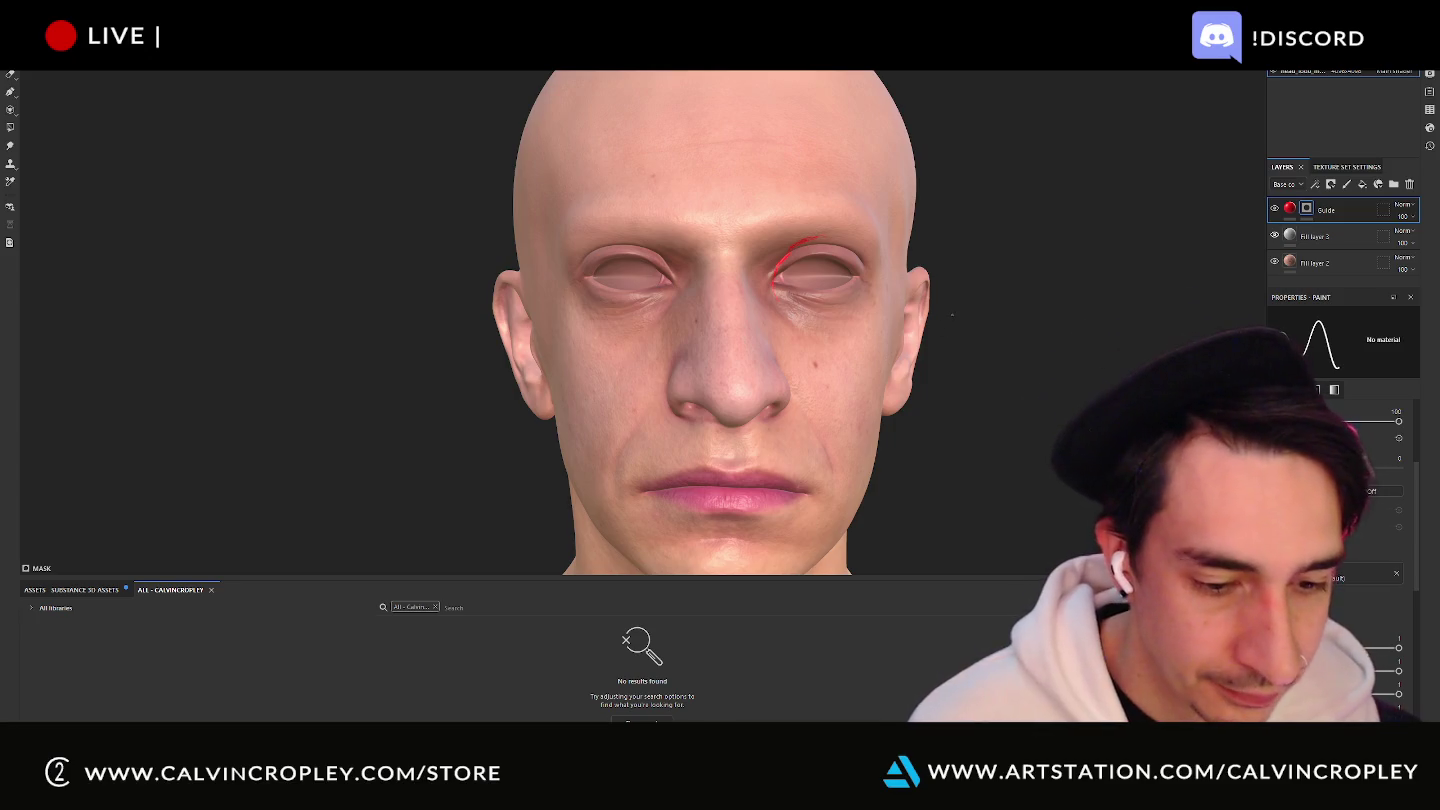
key(ctrl+z)
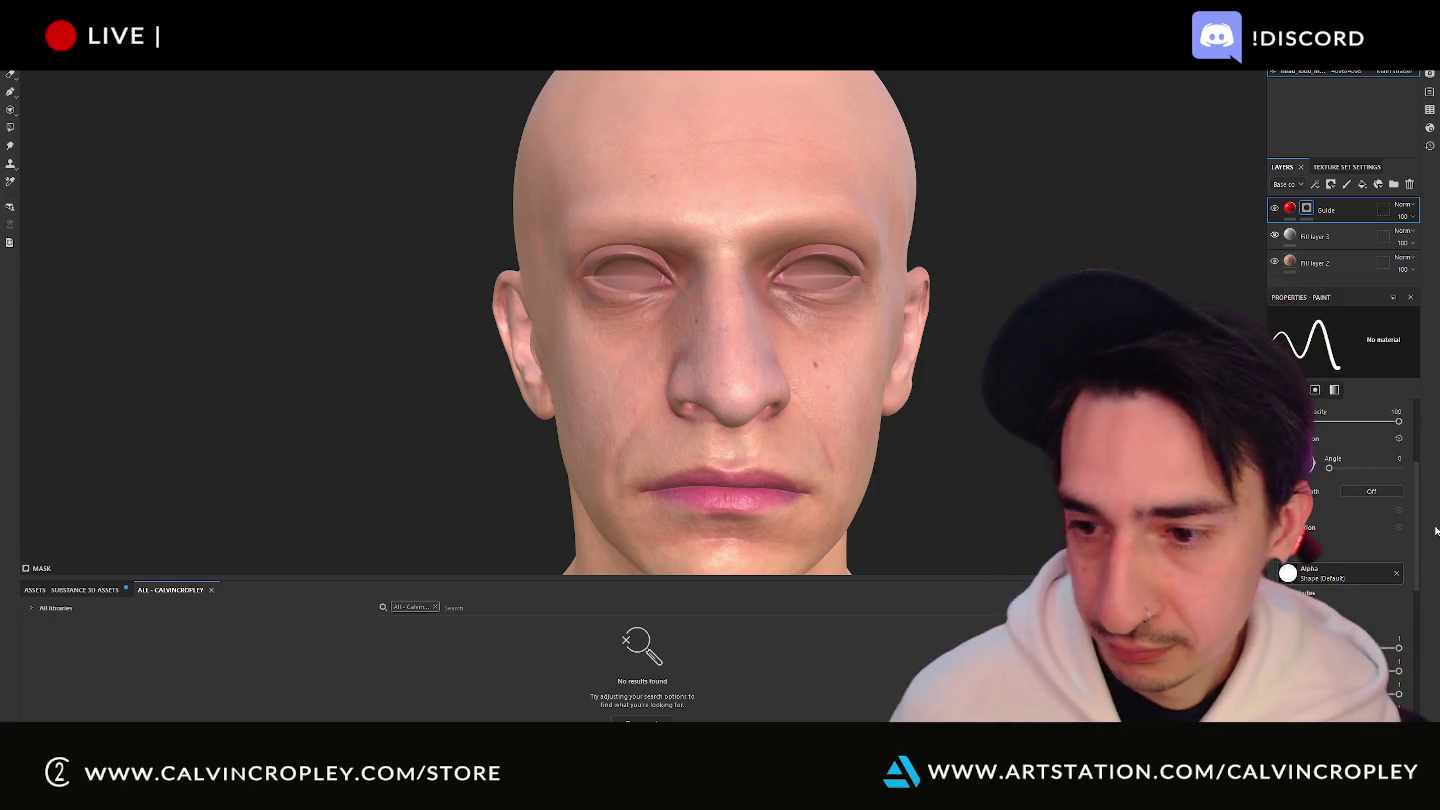
Undo the forehead and eye-corner test strokes, leaving one short red stroke beside the eye.
scroll(1351, 608, up, 2)
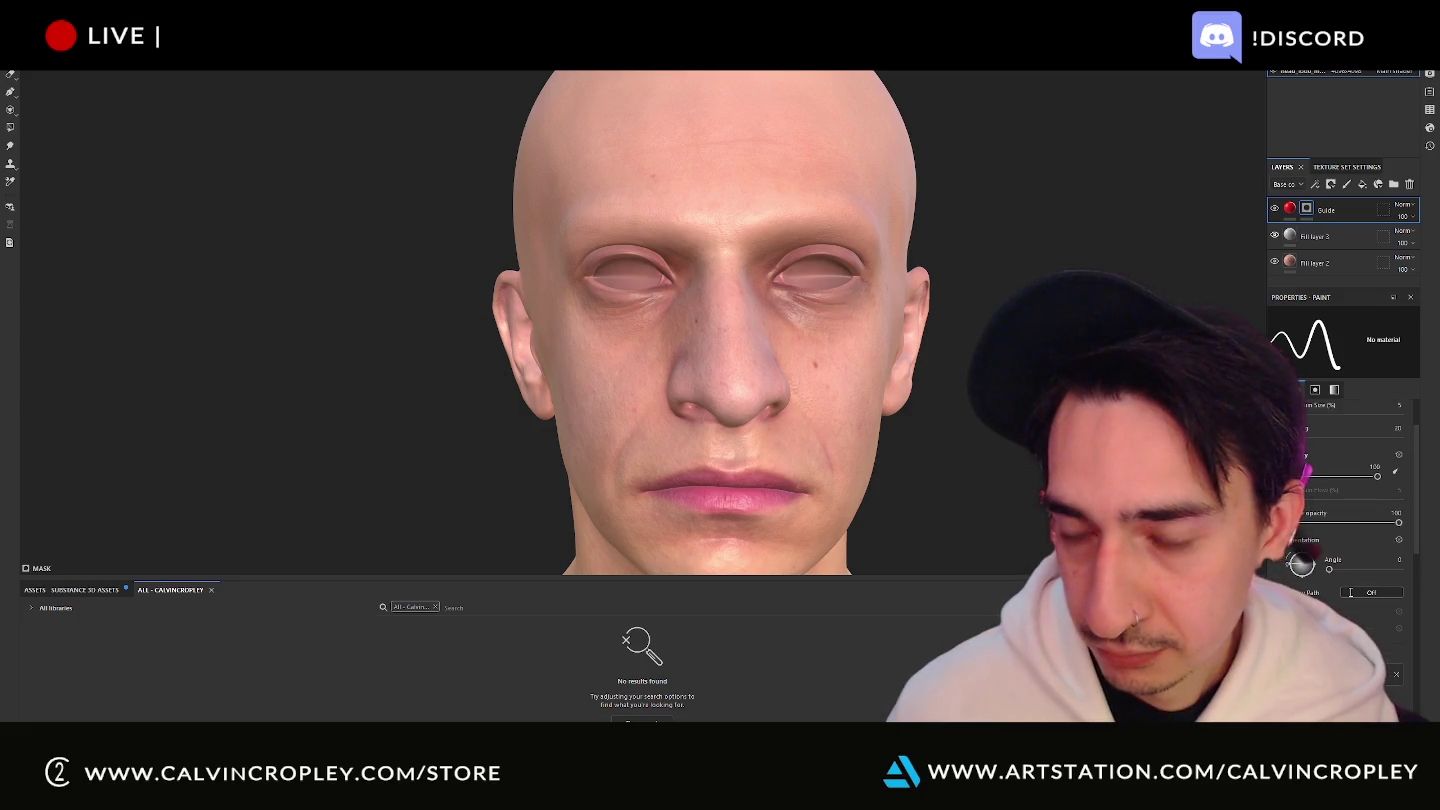
scroll(1352, 583, up, 1)
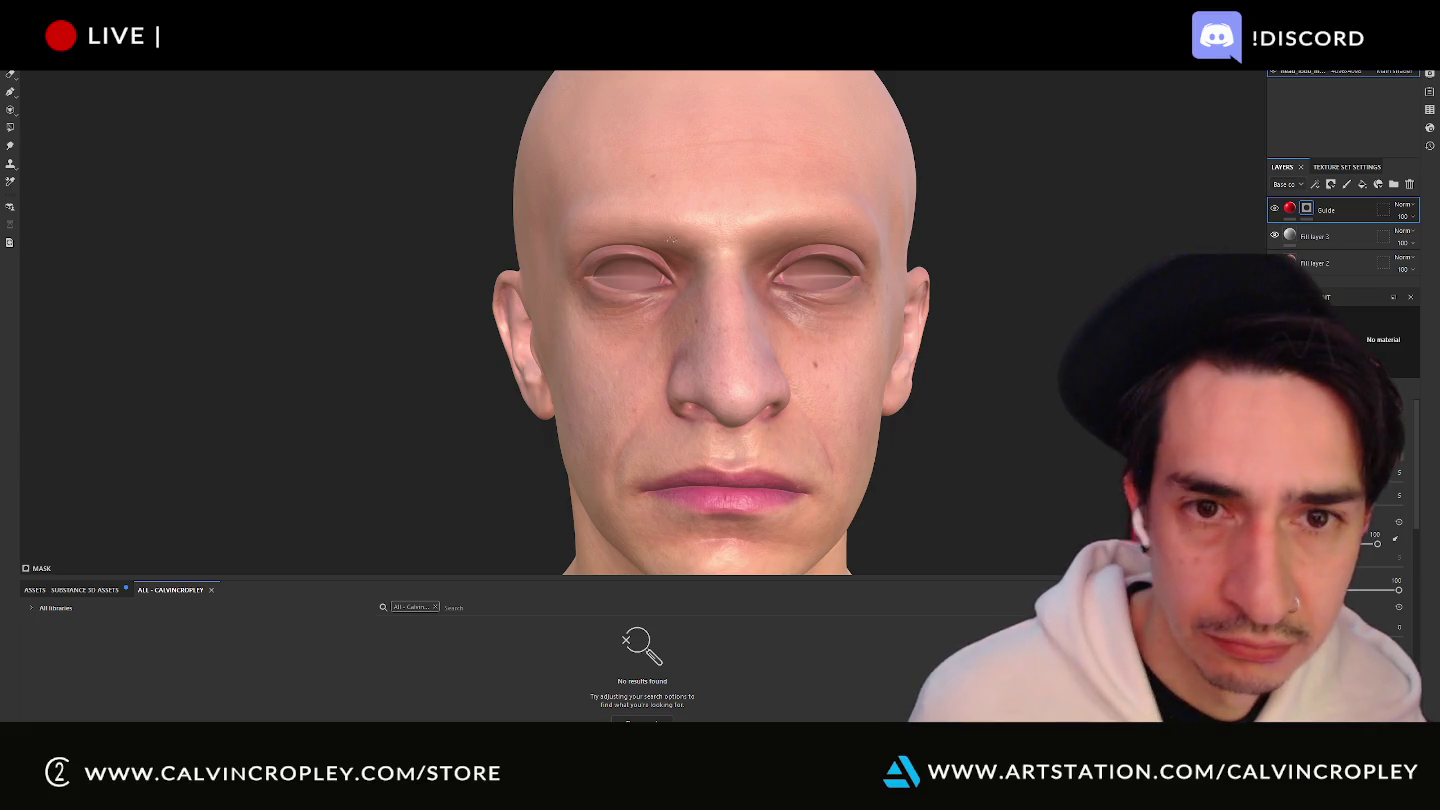
key(ctrl+z)
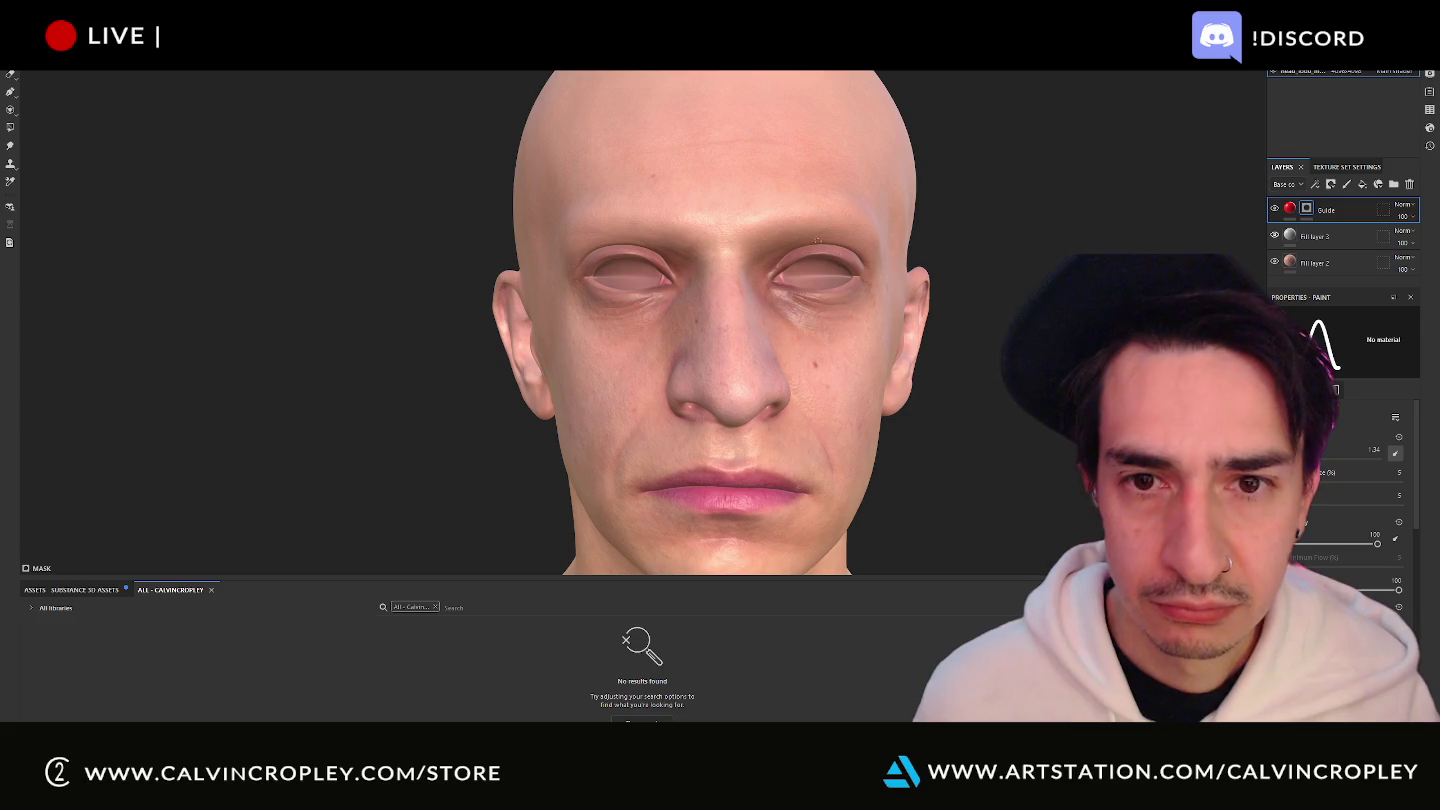
drag(770, 254, 785, 246)
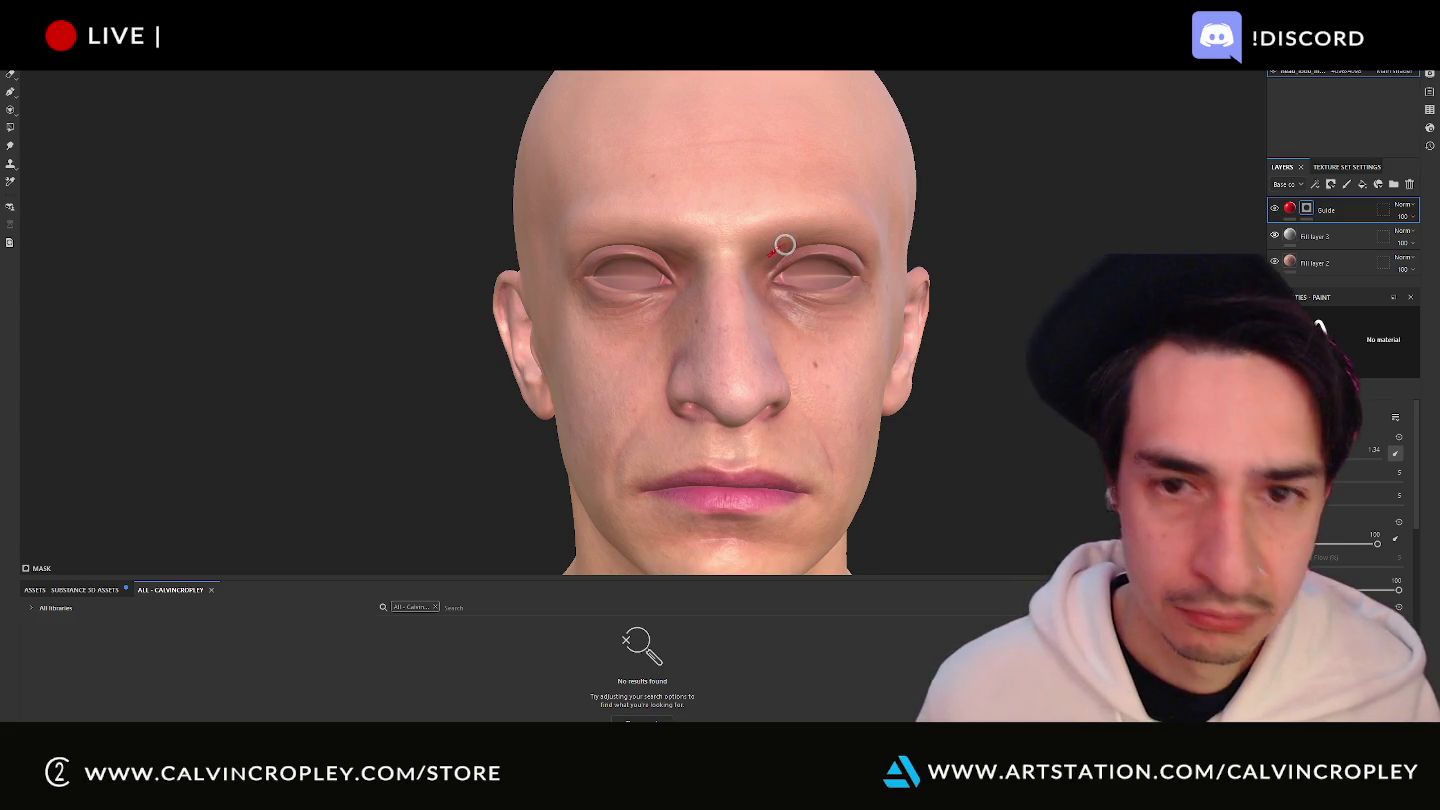
key(ctrl+z)
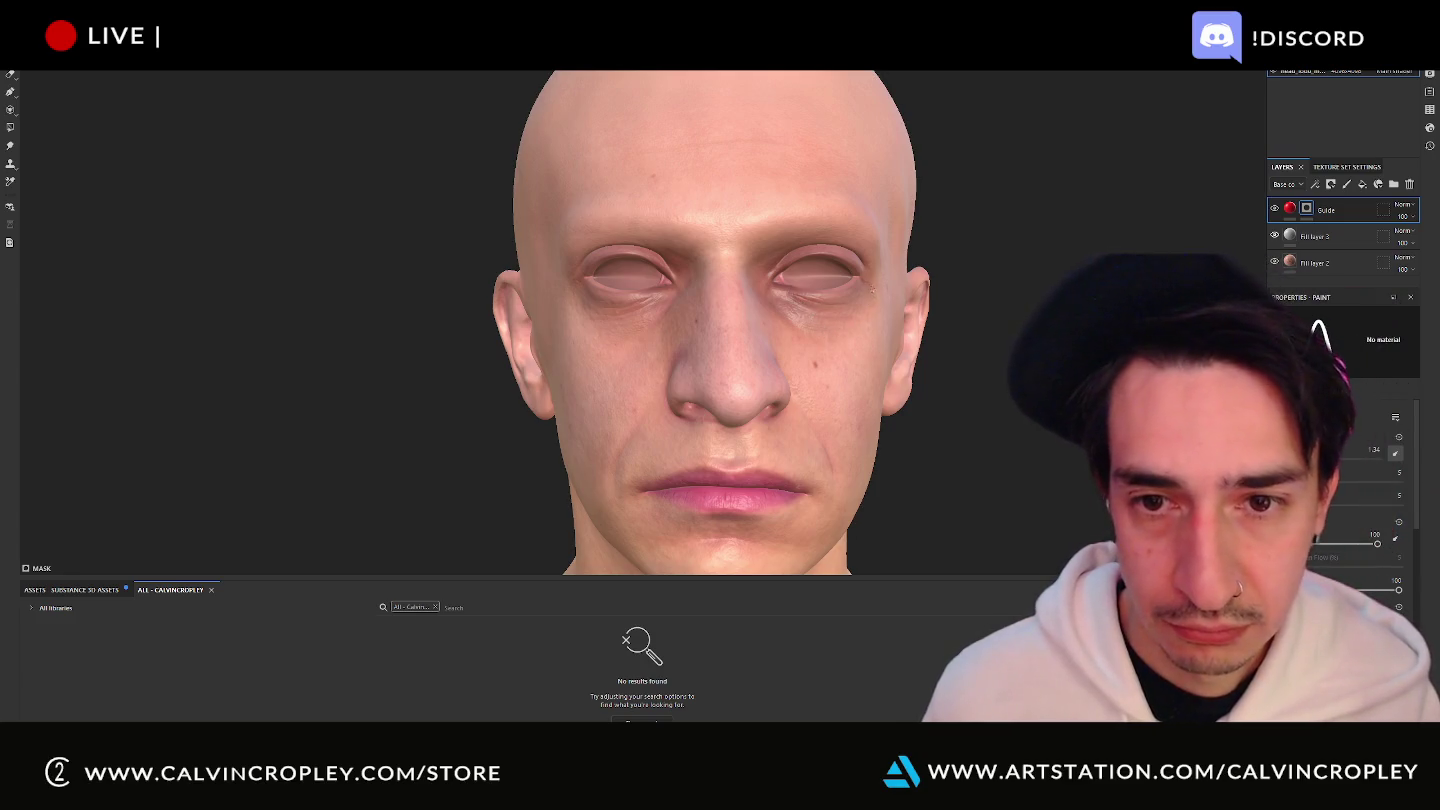
drag(859, 312, 843, 324)
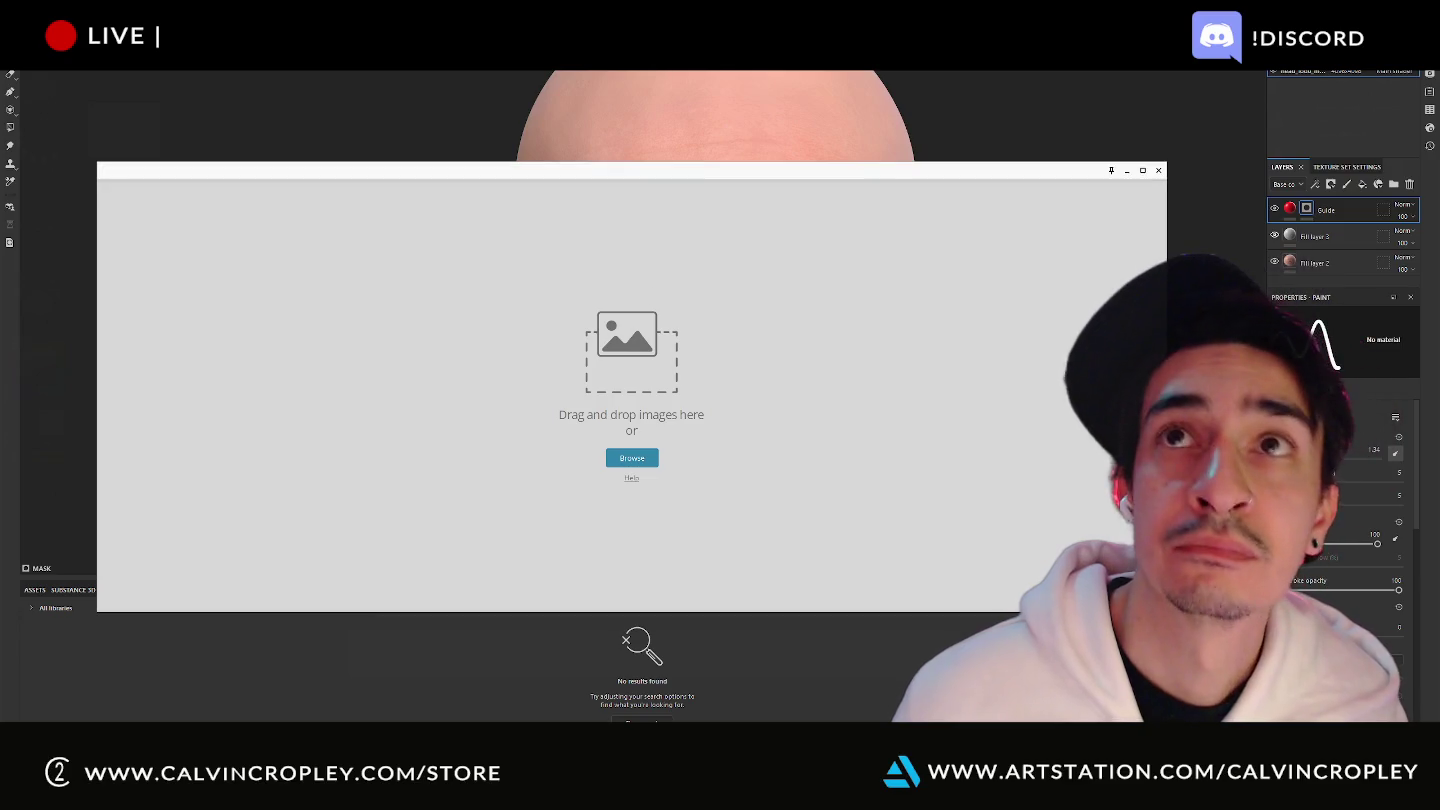
Close the empty PureRef image-drop window and dismiss the tablet service warning.
drag(843, 180, 829, 191)
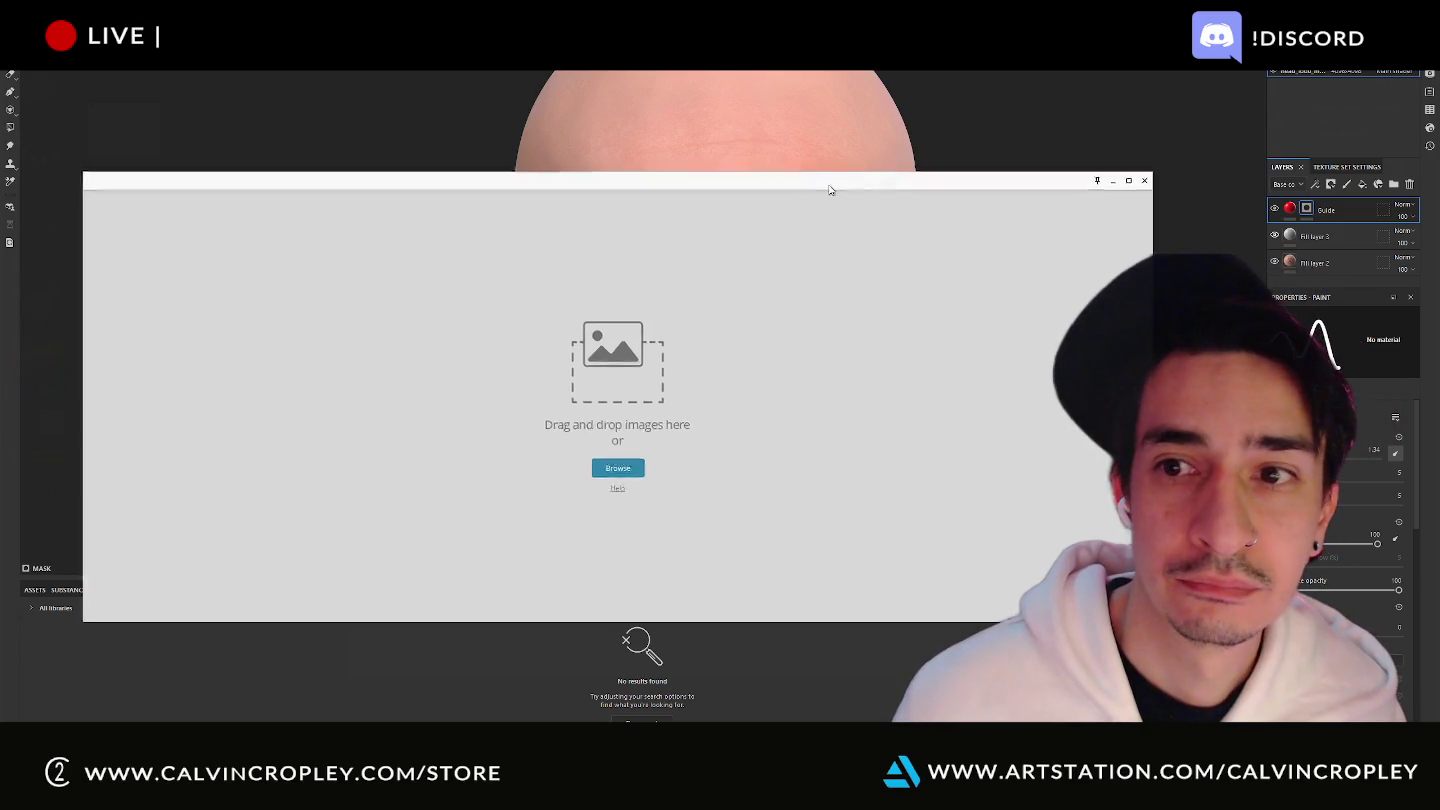
click(1144, 181)
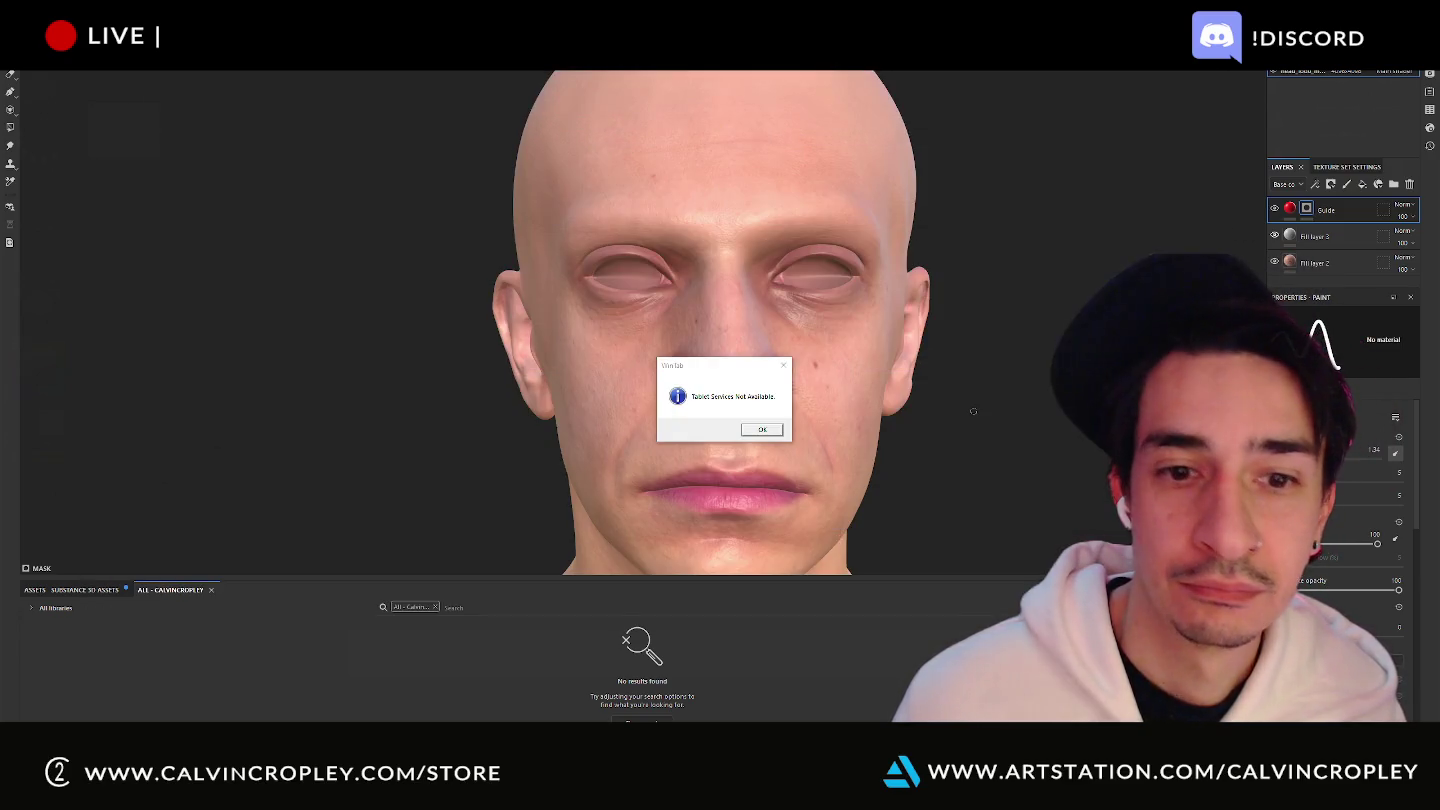
click(783, 365)
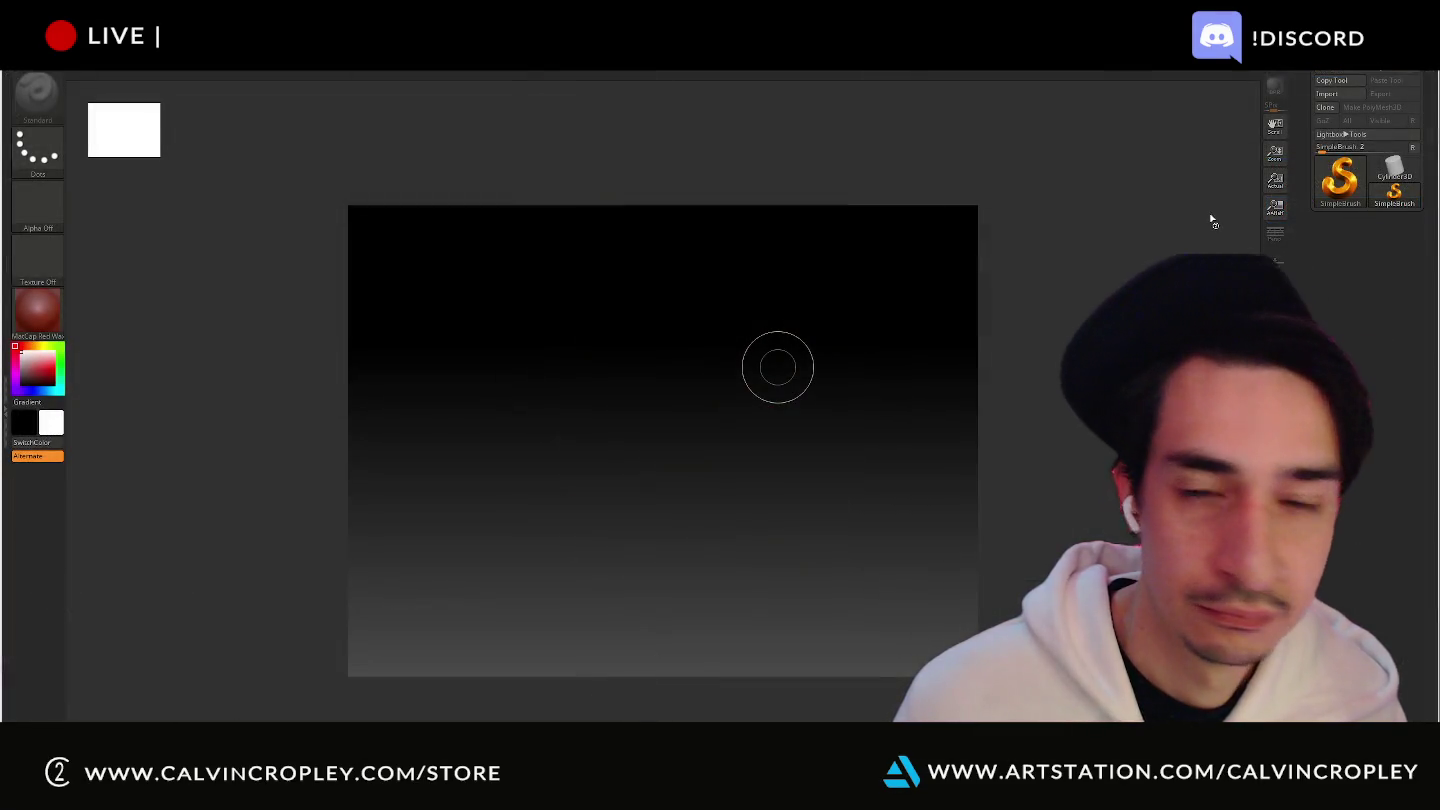
Browse ZBrush LightBox QuickSave files and load the QS_3313 head-and-skull project.
key(comma)
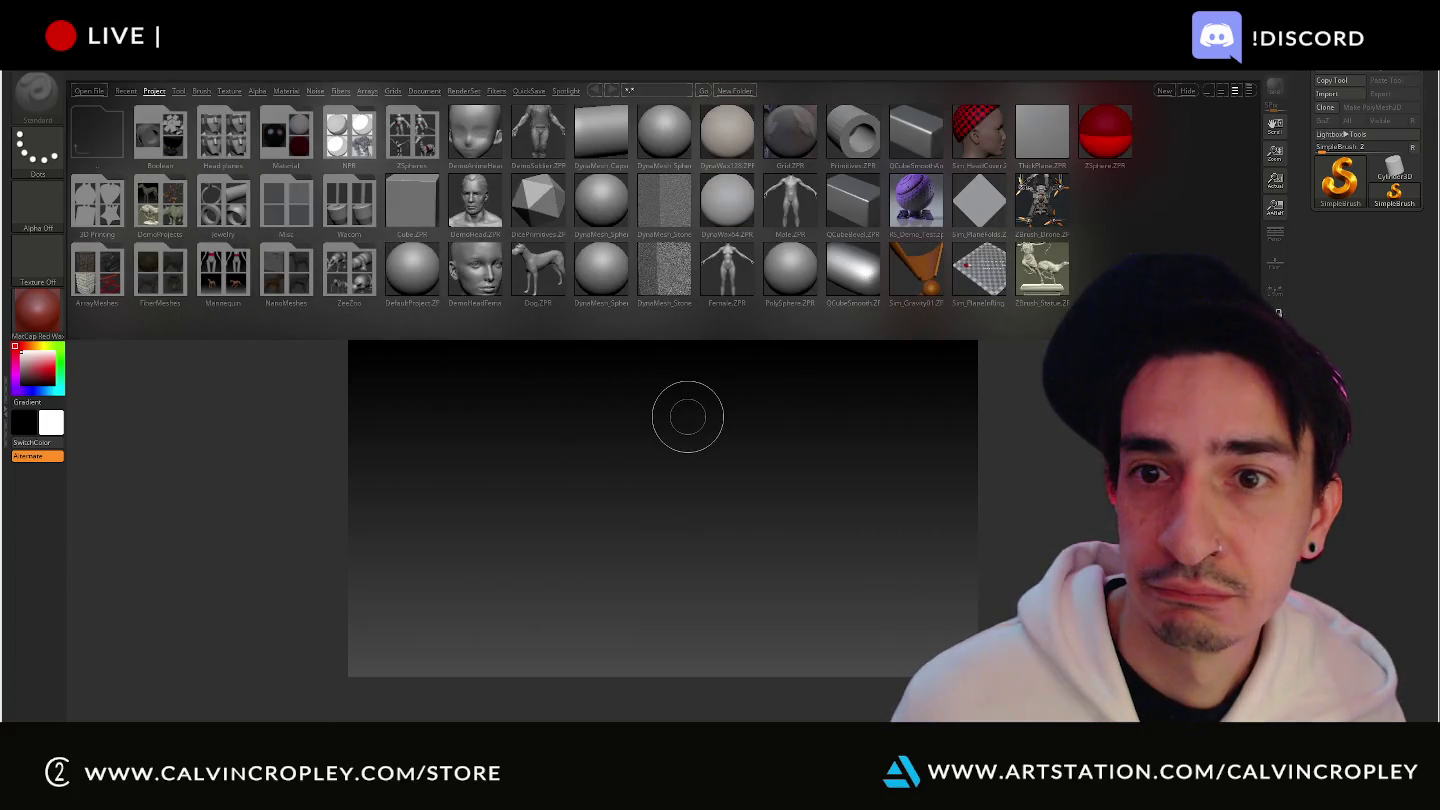
click(528, 91)
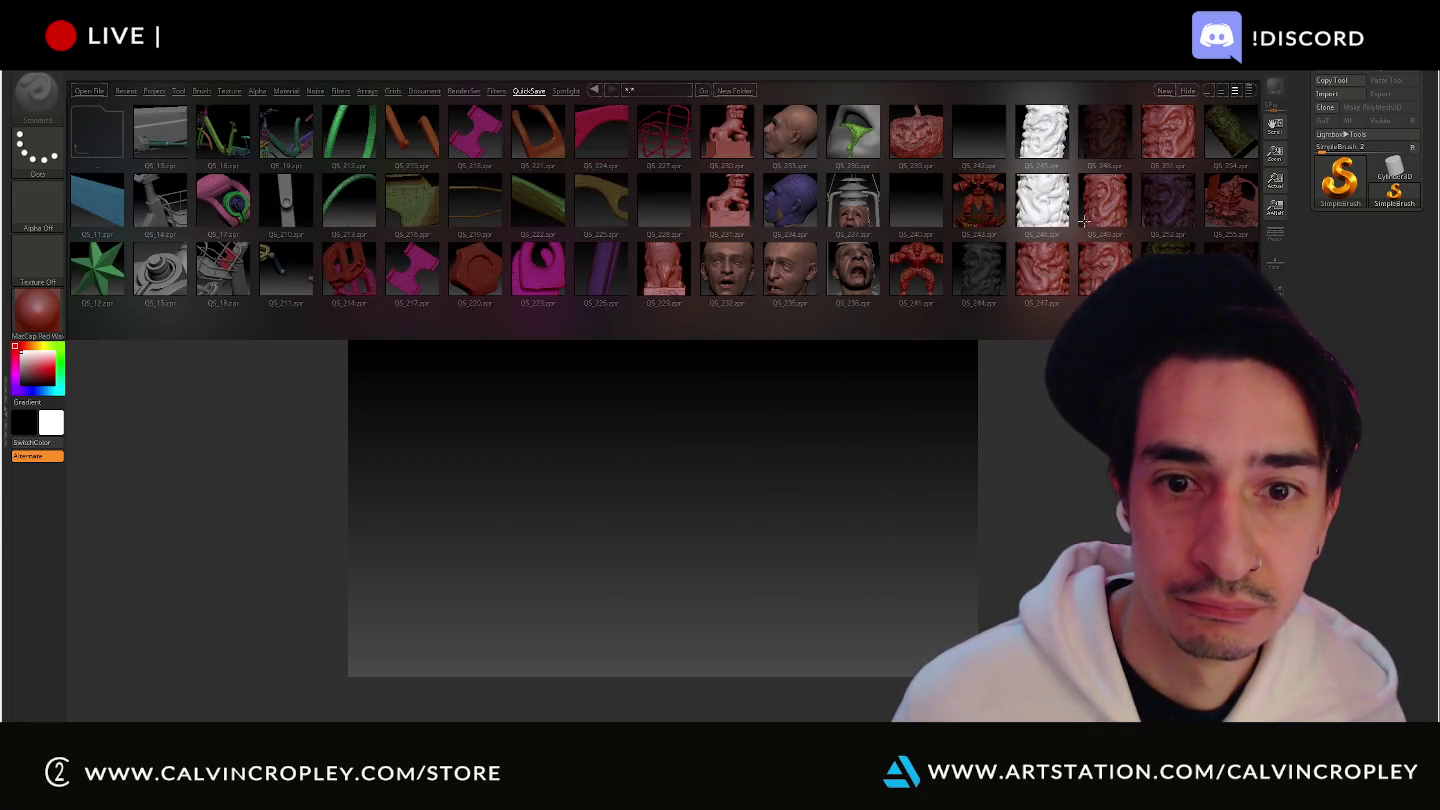
drag(1130, 233, 301, 254)
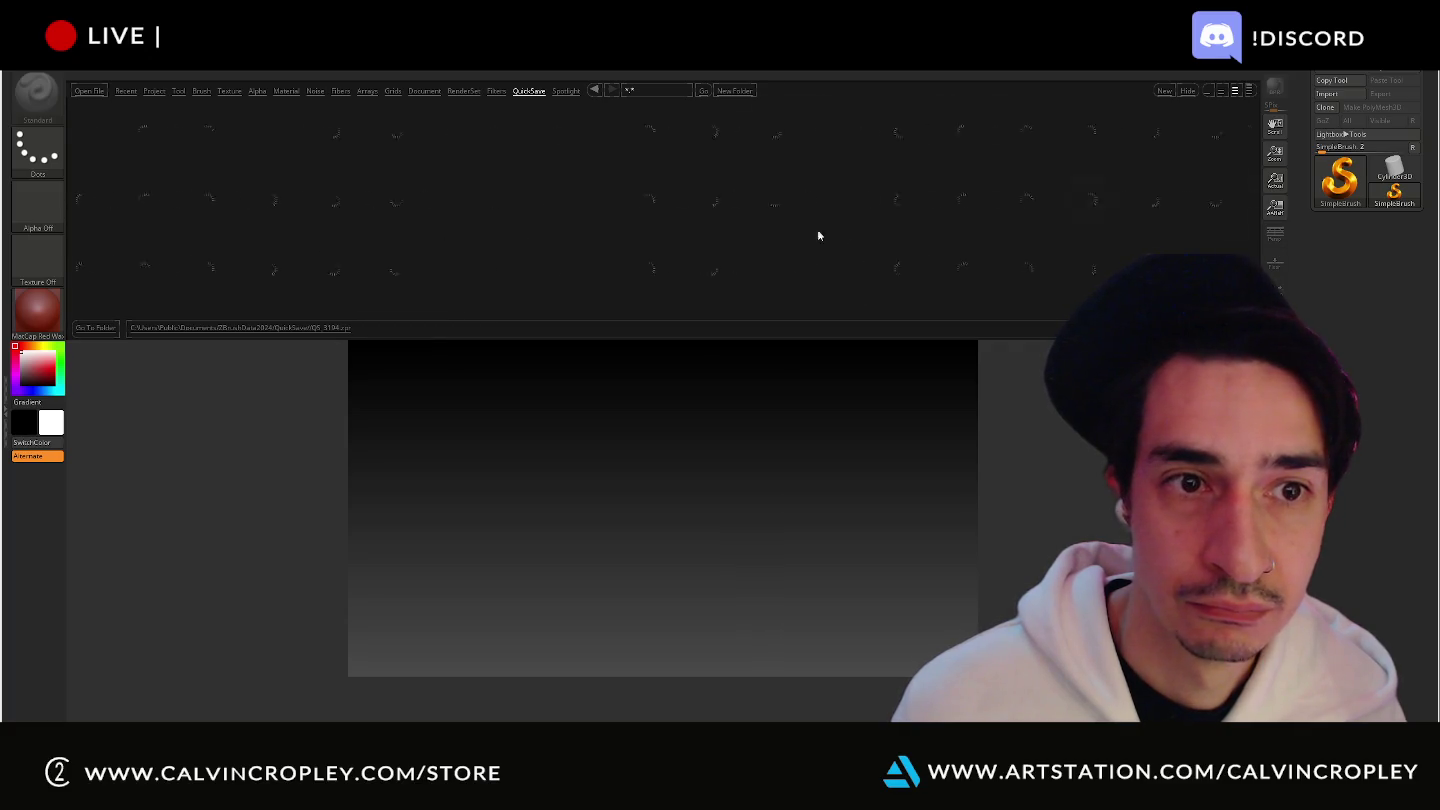
drag(818, 236, 385, 238)
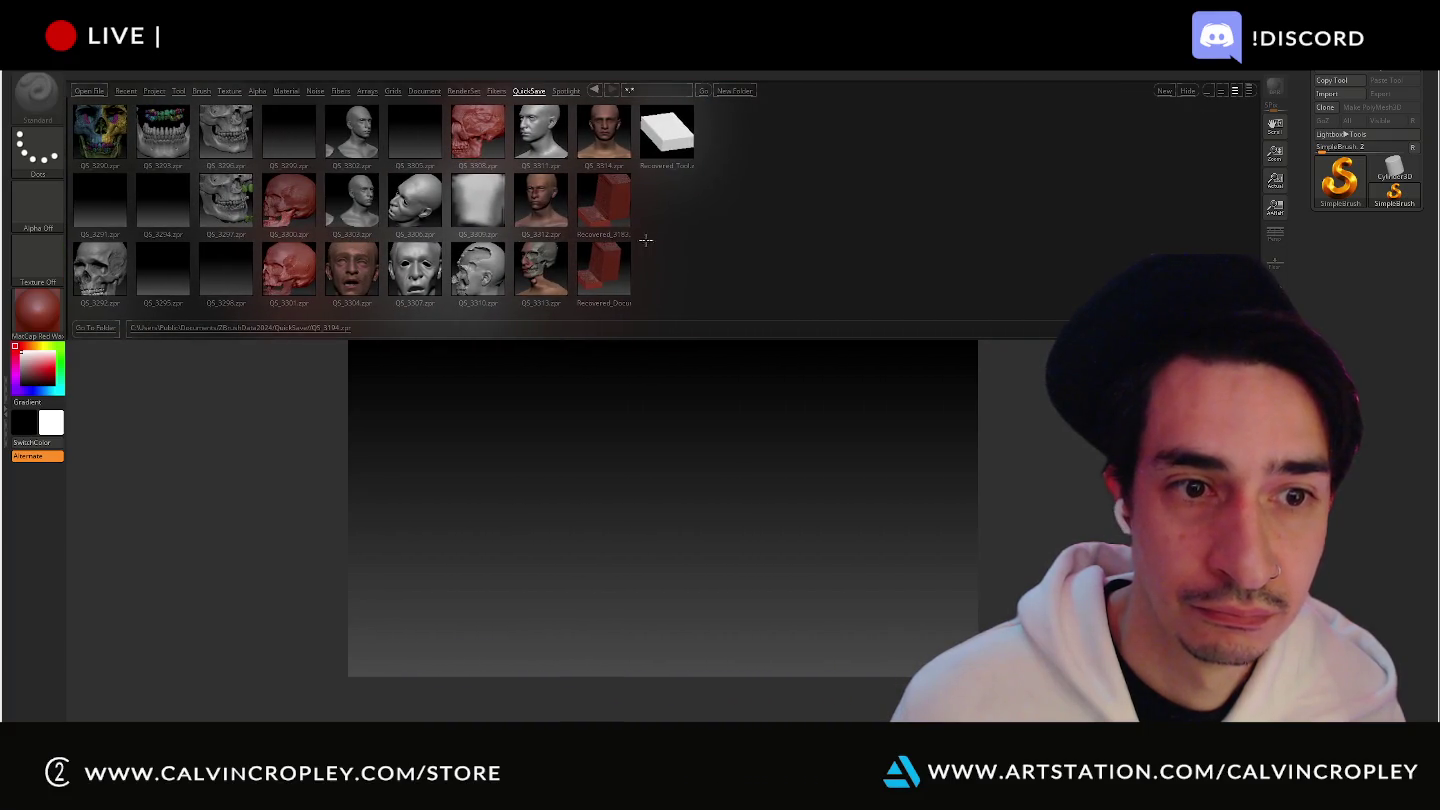
mouse_move(778, 242)
mouse_down()
mouse_move(743, 243)
mouse_move(810, 243)
mouse_up()
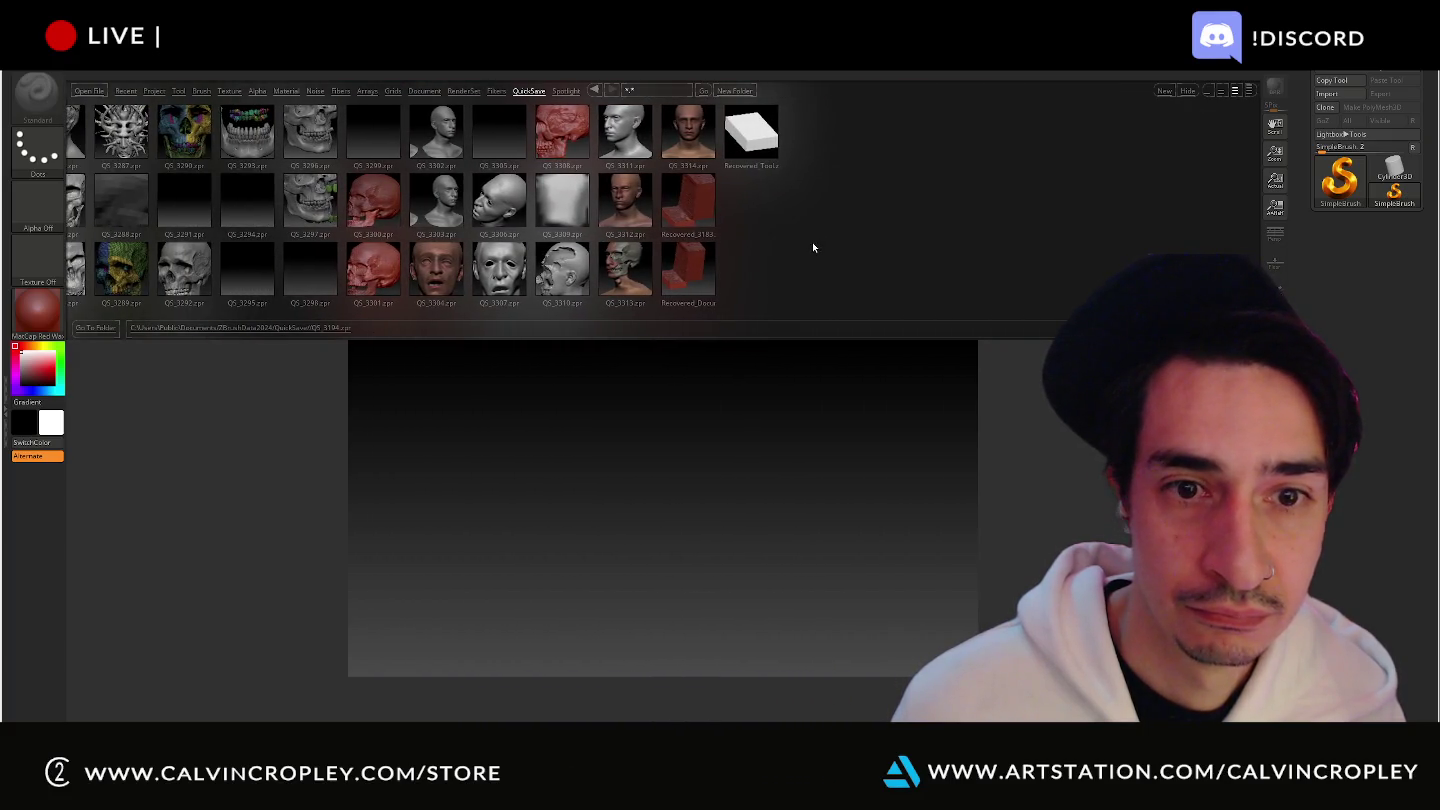
drag(698, 252, 771, 272)
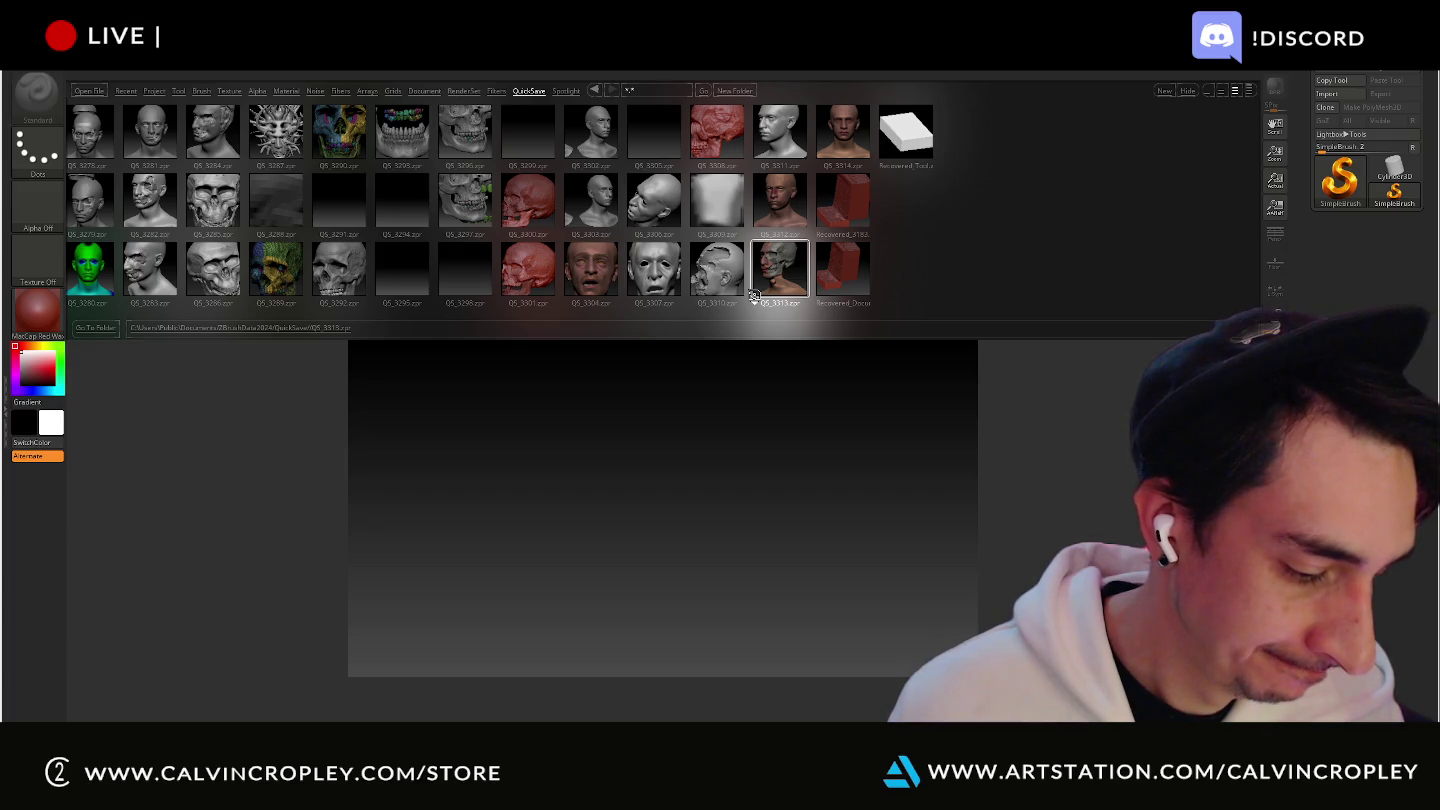
double_click(754, 294)
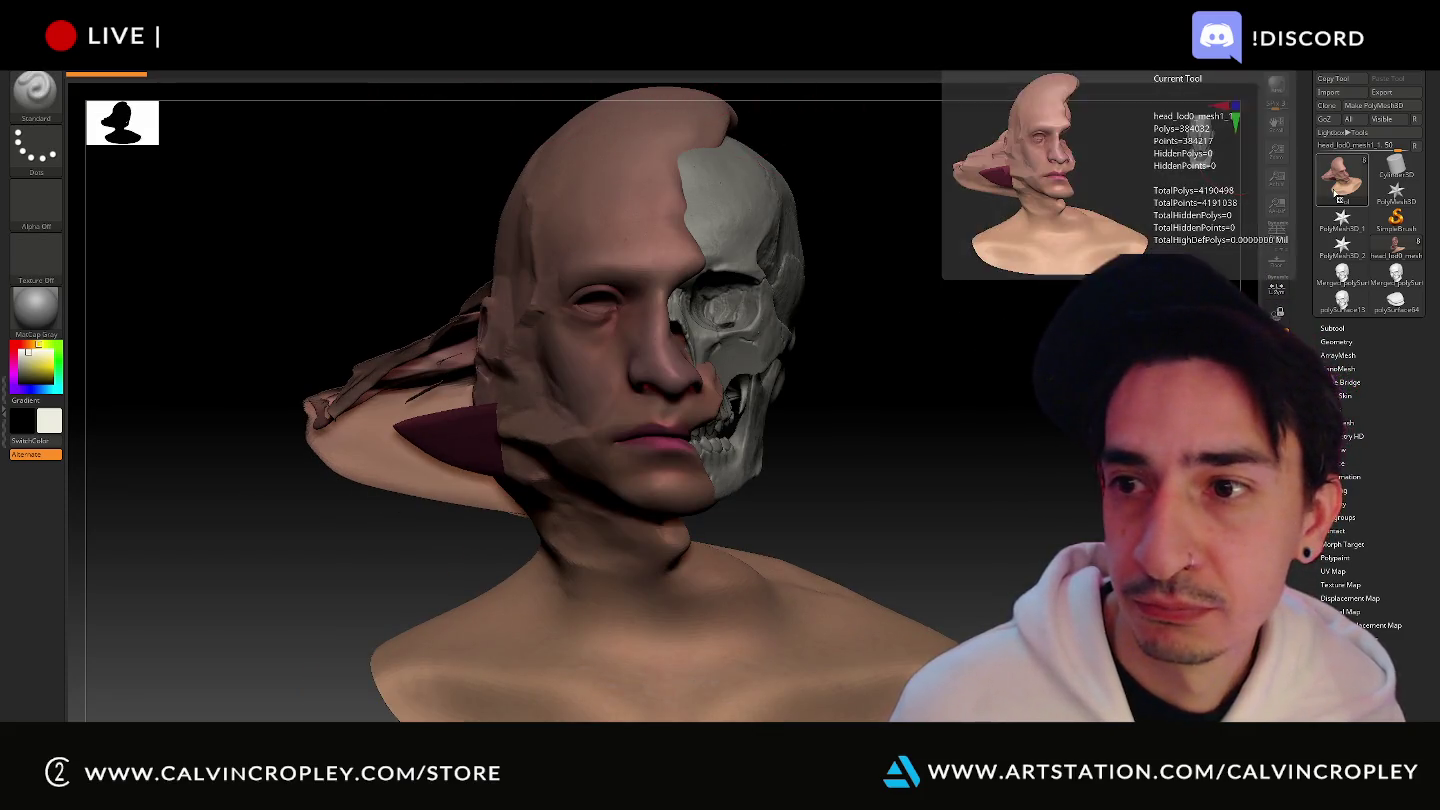
mouse_move(1339, 177)
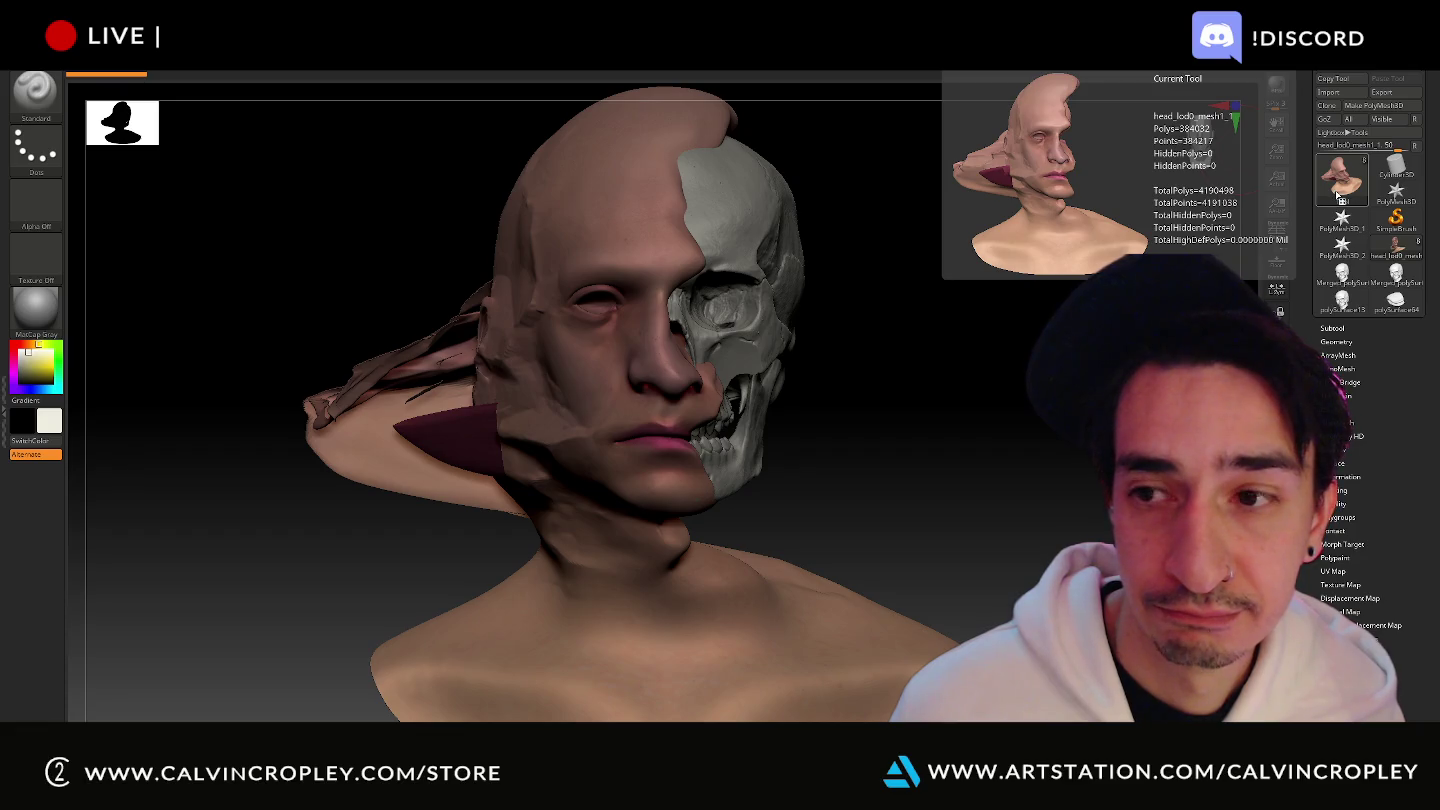
Solo the skull subtool and frame it large and centred in the canvas.
click(1334, 328)
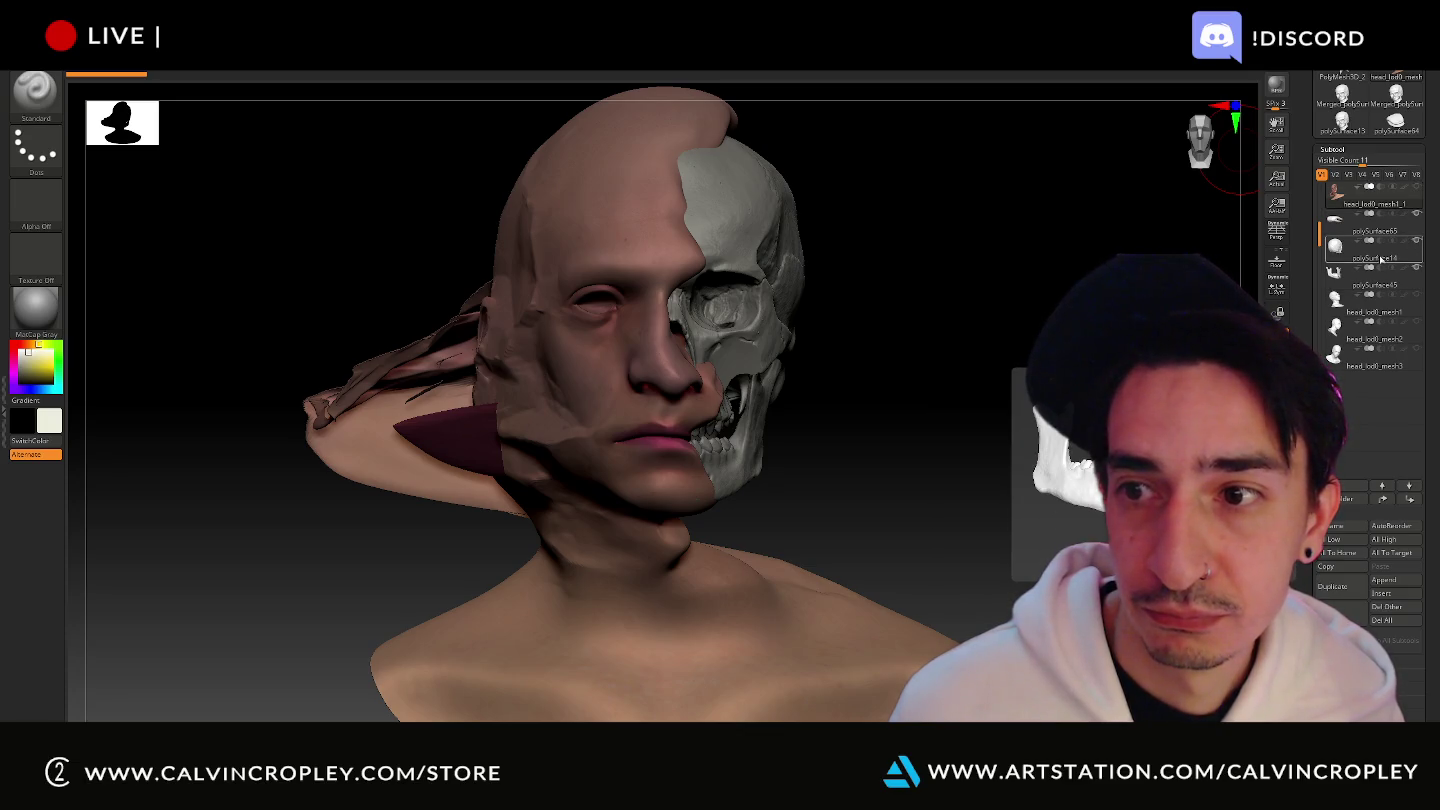
click(1382, 258)
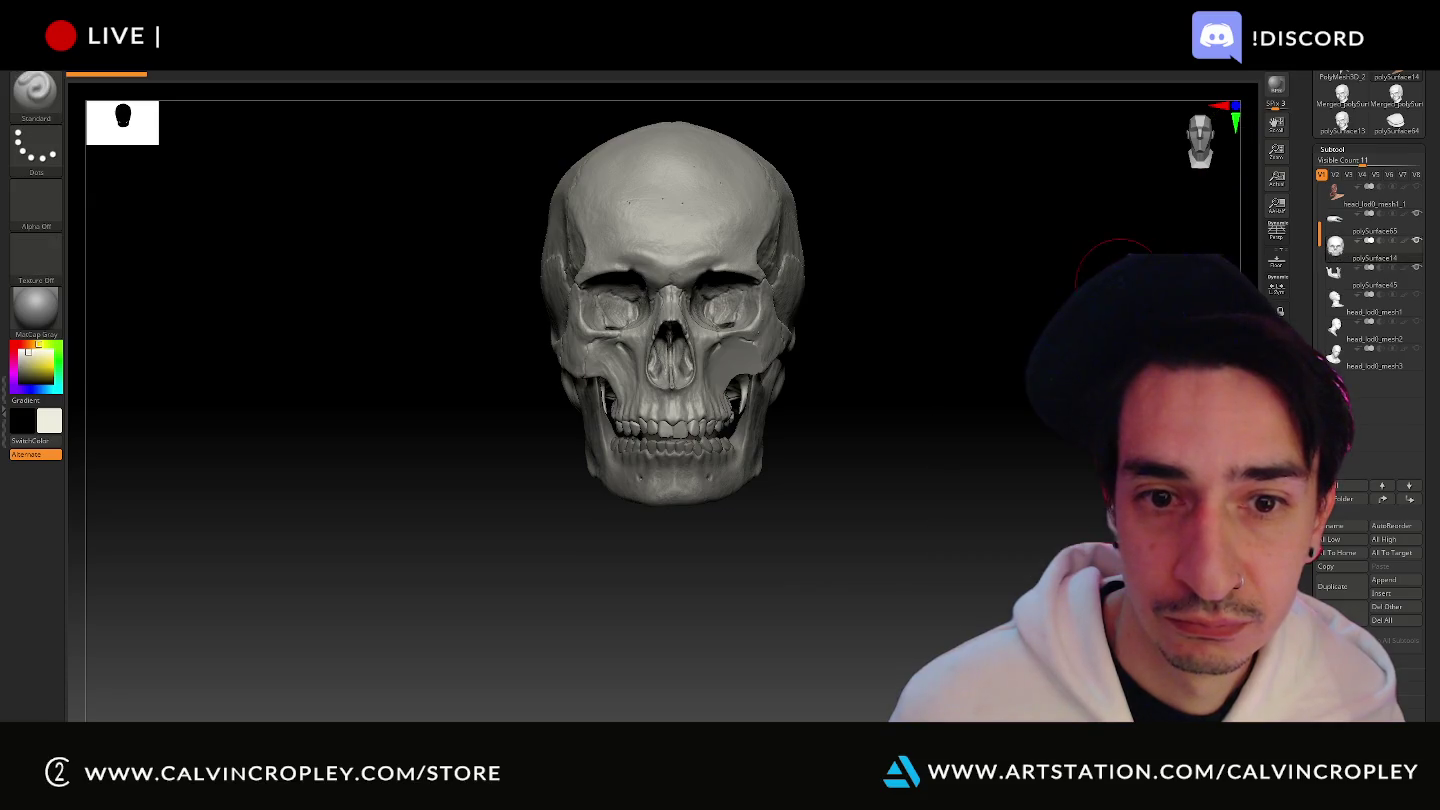
alt+drag(1094, 274, 1118, 344)
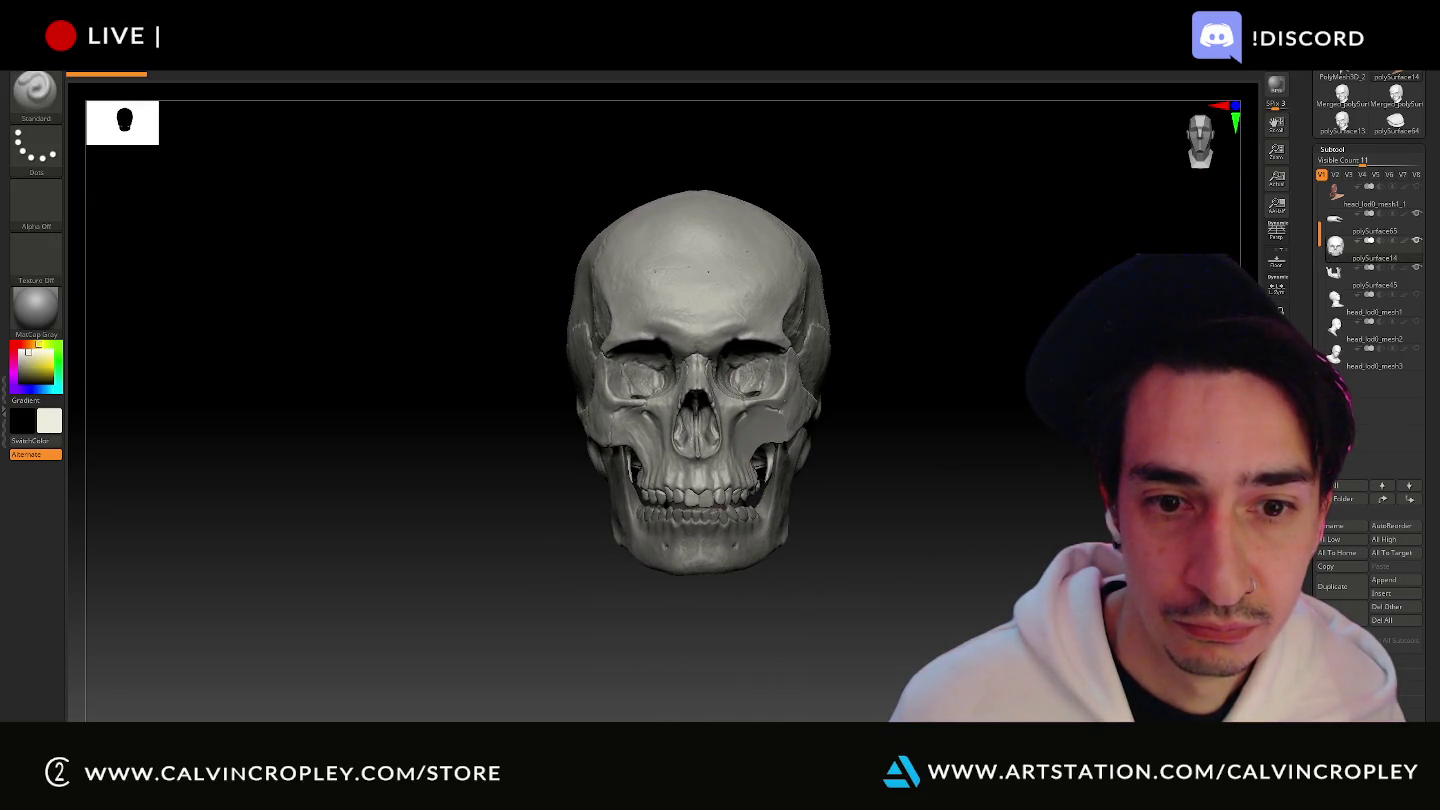
mouse_move(1080, 620)
alt+mouse_down()
mouse_move(1057, 310)
mouse_move(1062, 616)
alt+mouse_up()
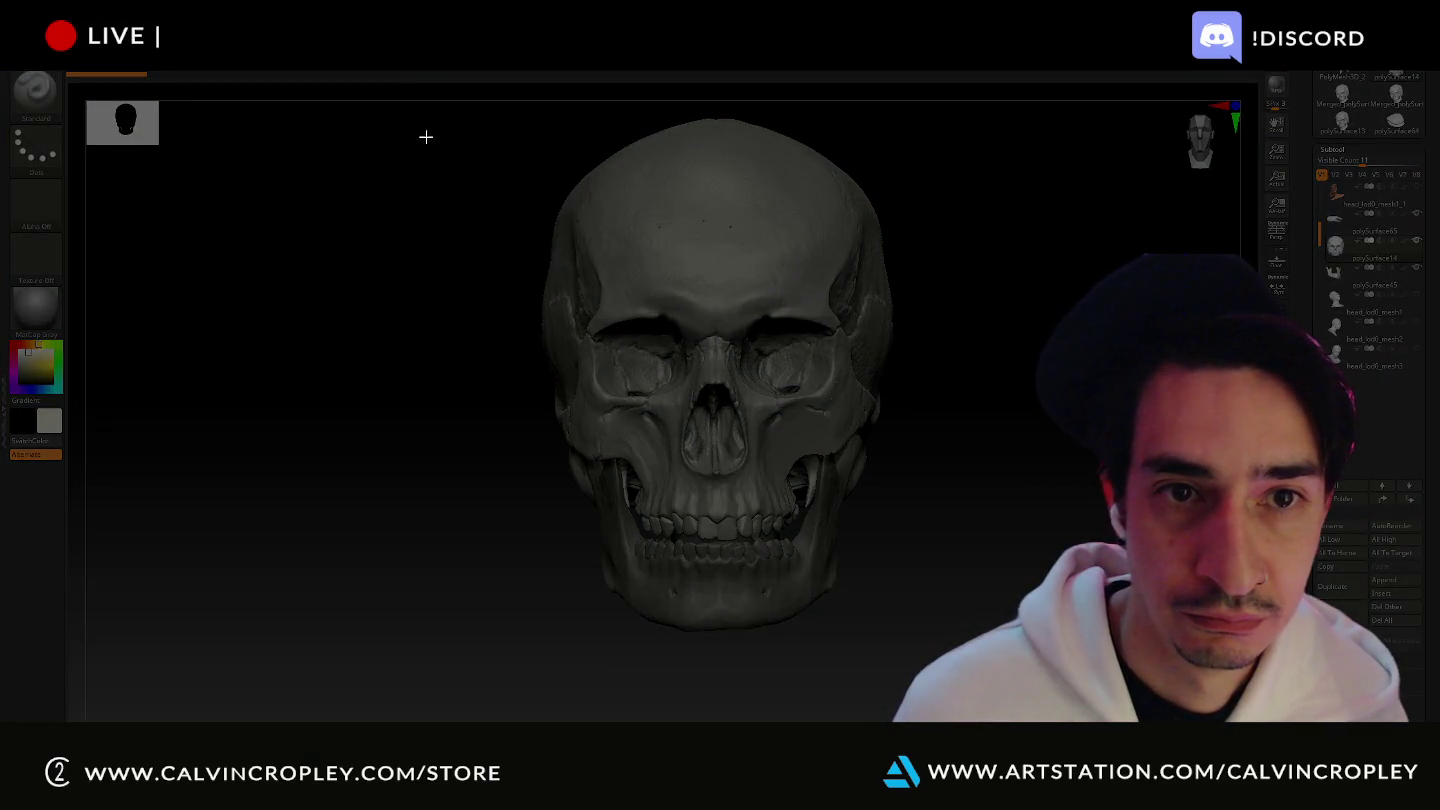
Snip a front-view screenshot of the skull, quit ZBrush, and return to the reference board.
drag(453, 115, 960, 657)
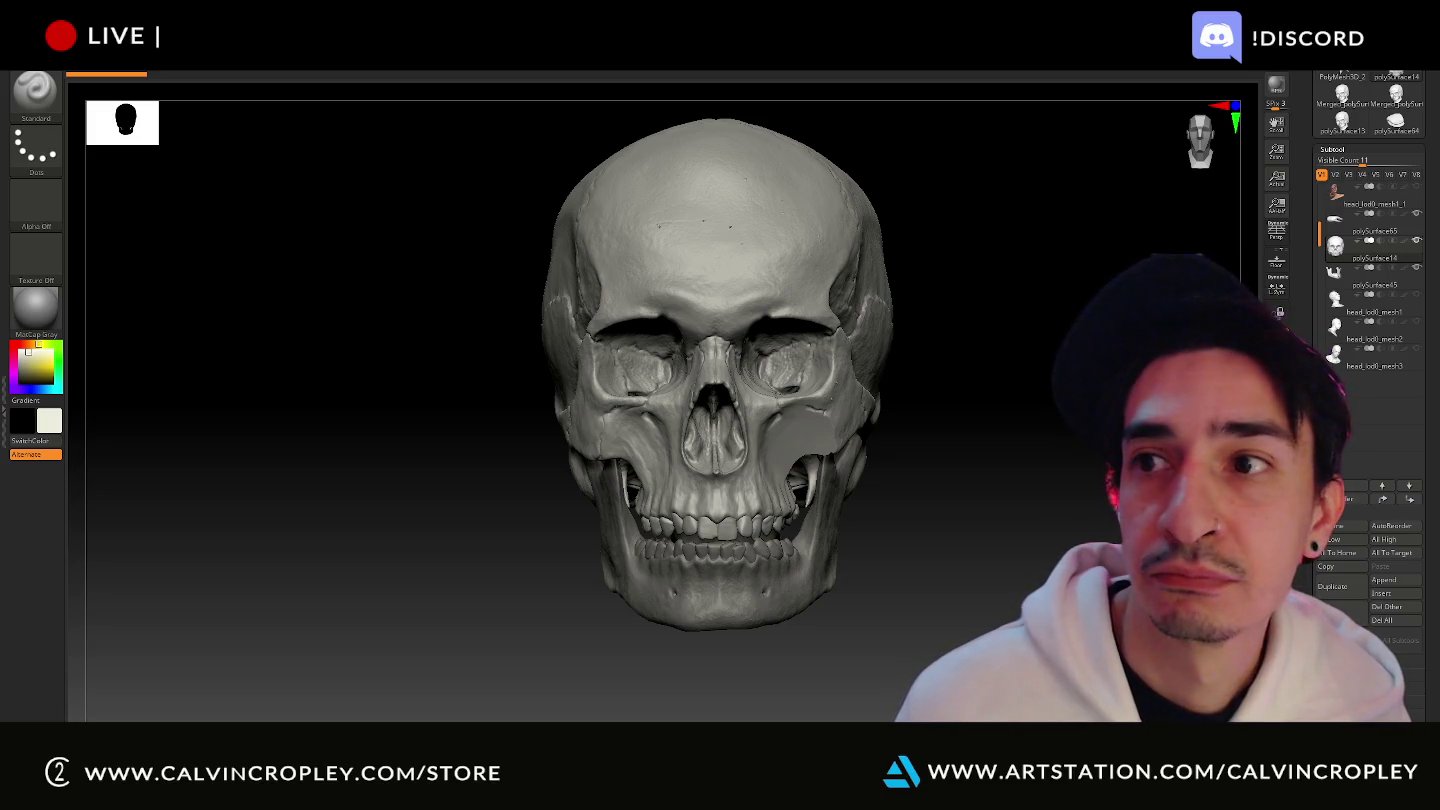
key(alt+F4)
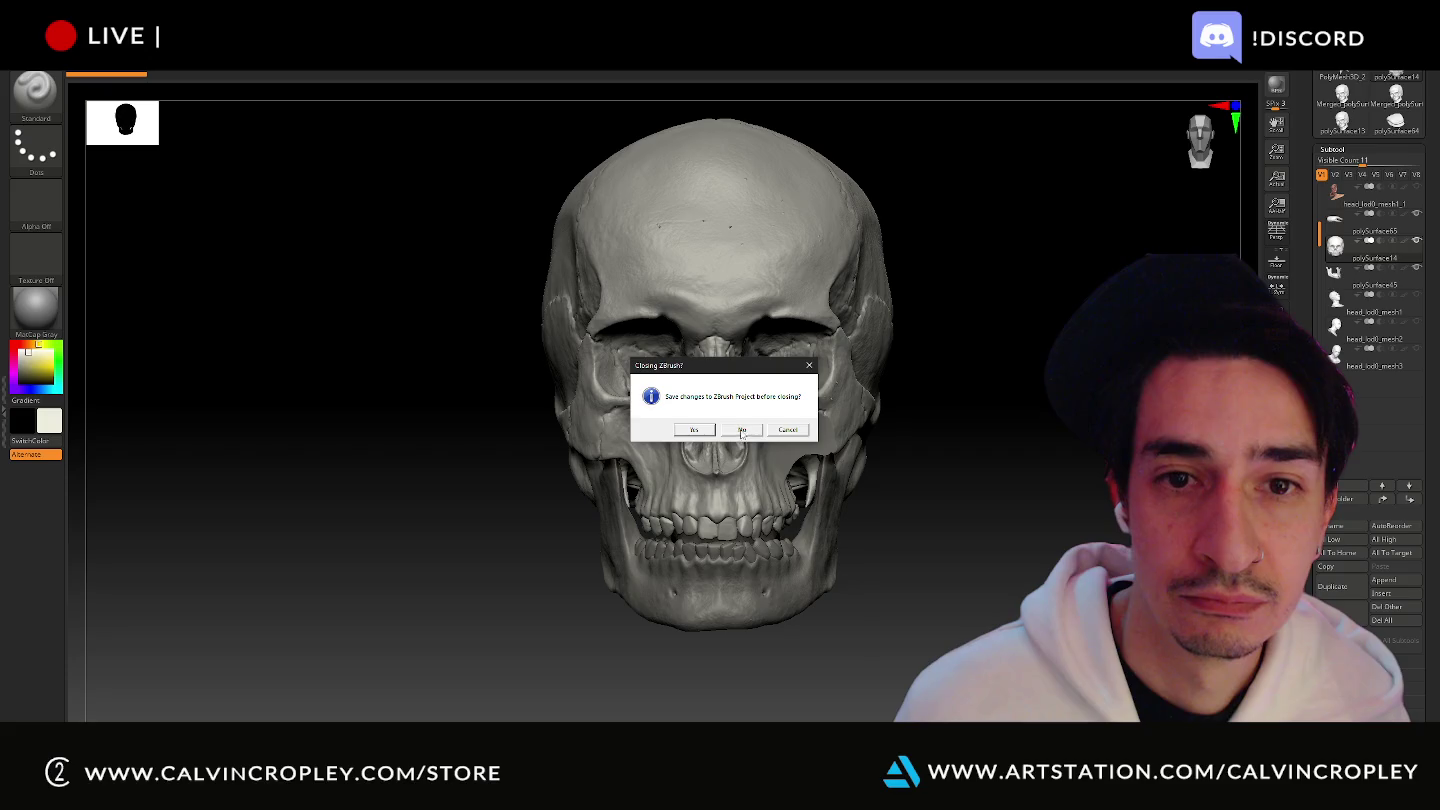
click(806, 367)
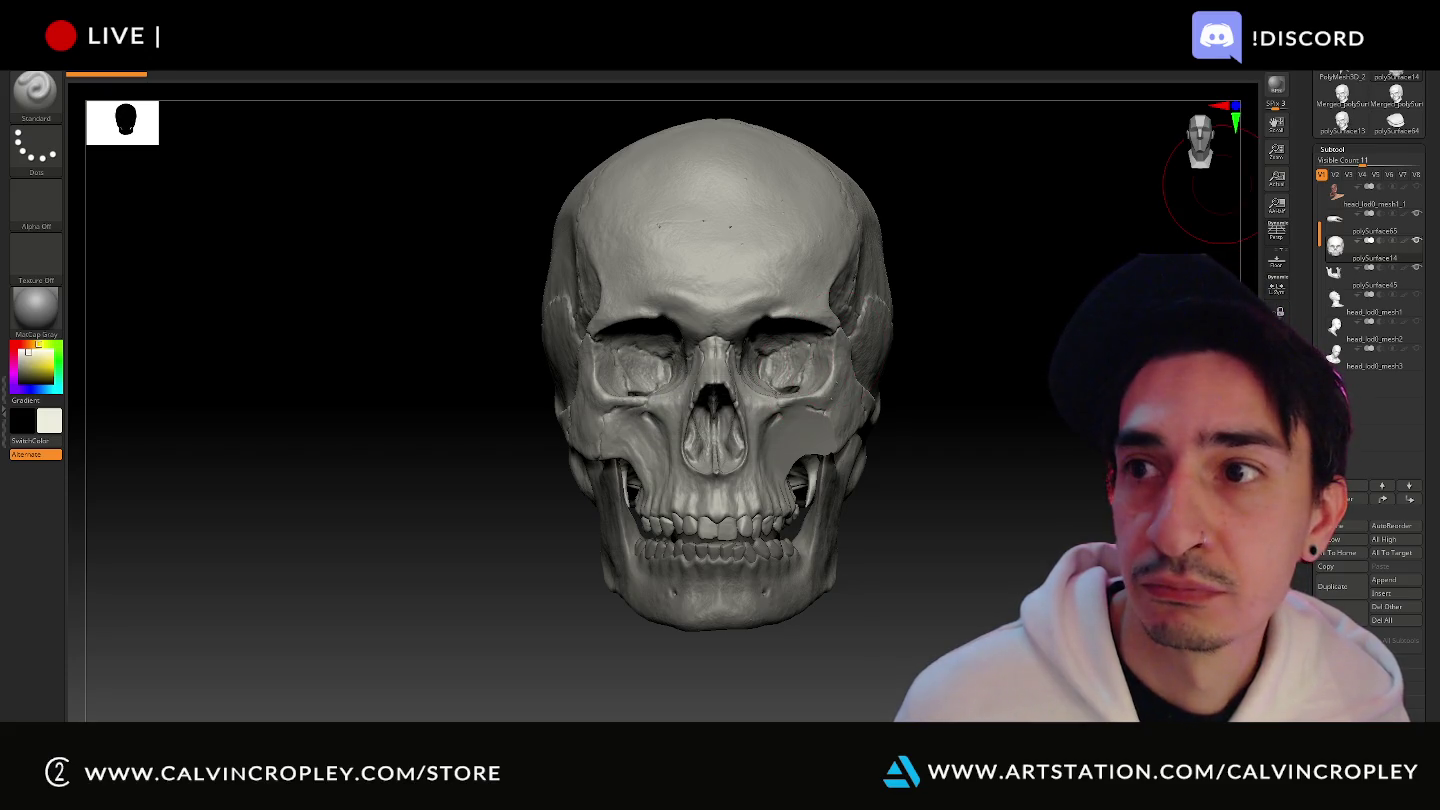
key(alt+Tab)
key(alt+Tab)
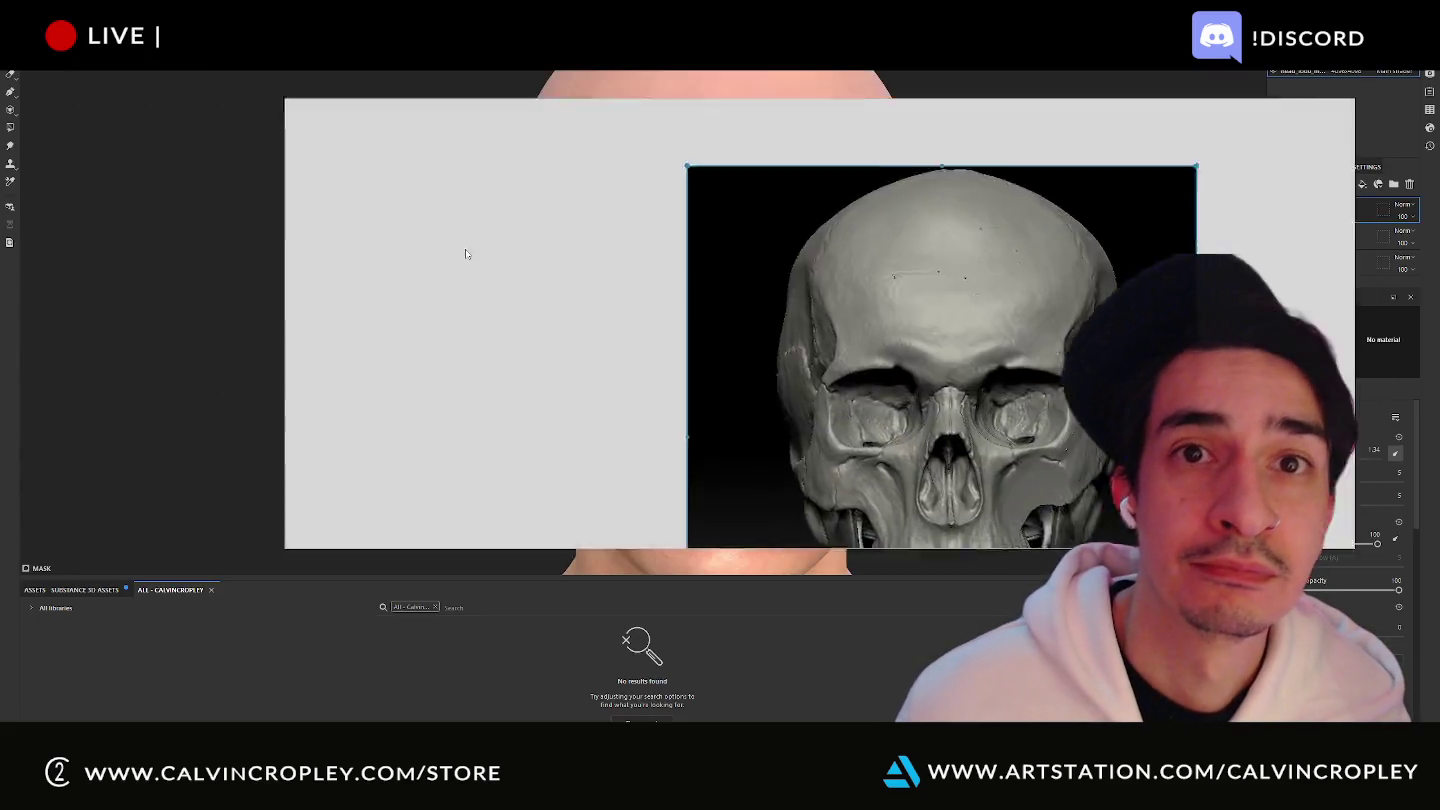
Move the skull image up and narrow the PureRef window around it.
scroll(784, 381, up, 2)
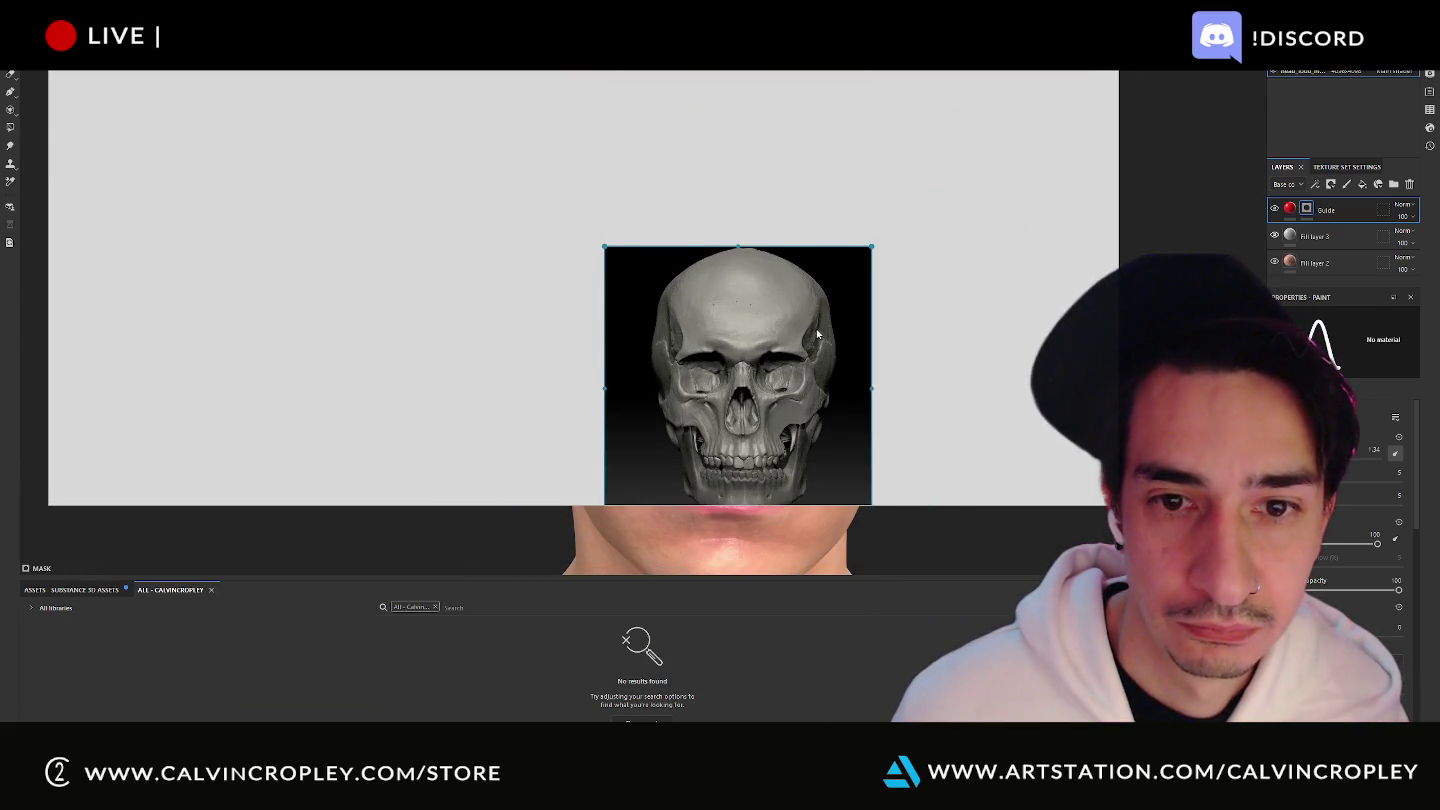
drag(815, 332, 837, 249)
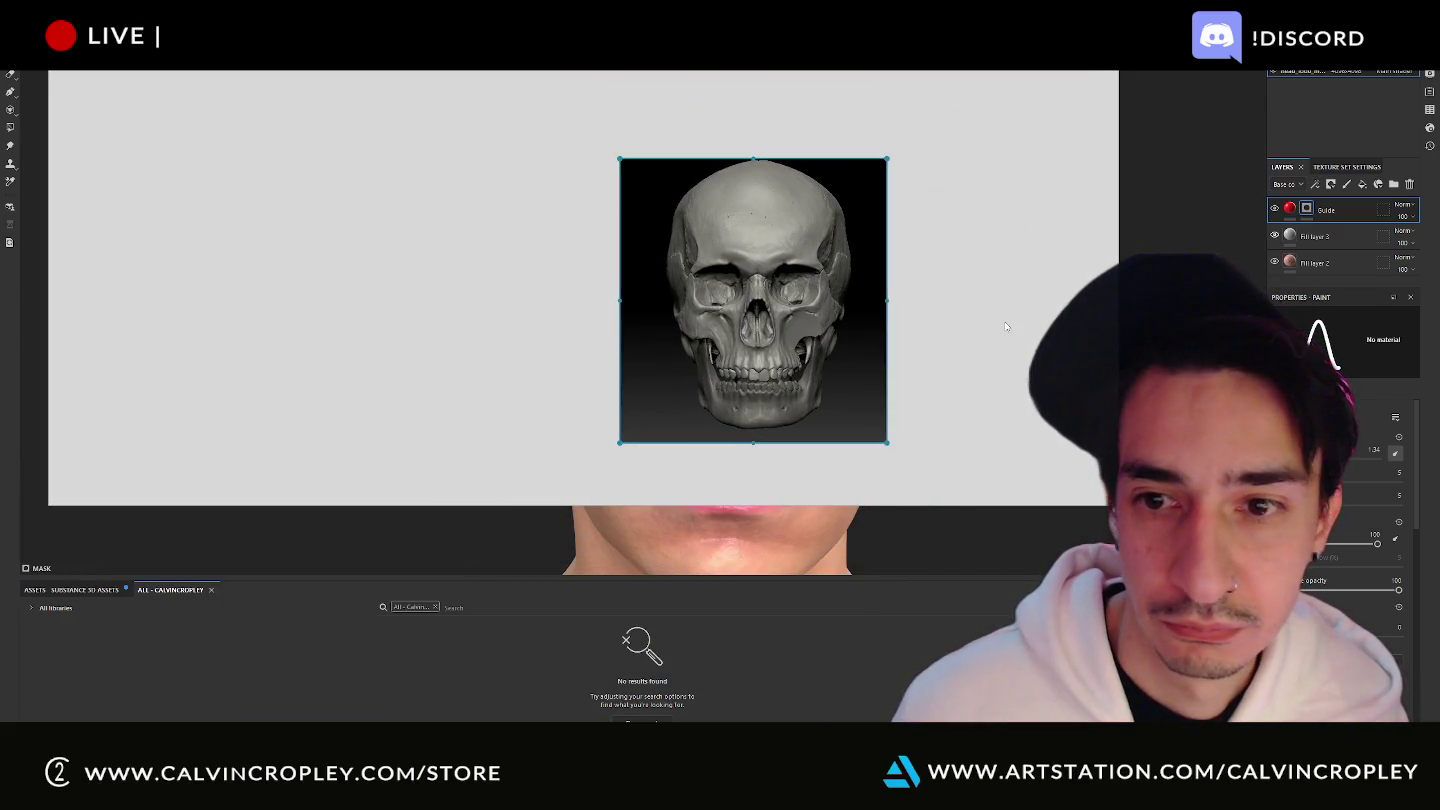
drag(49, 504, 501, 517)
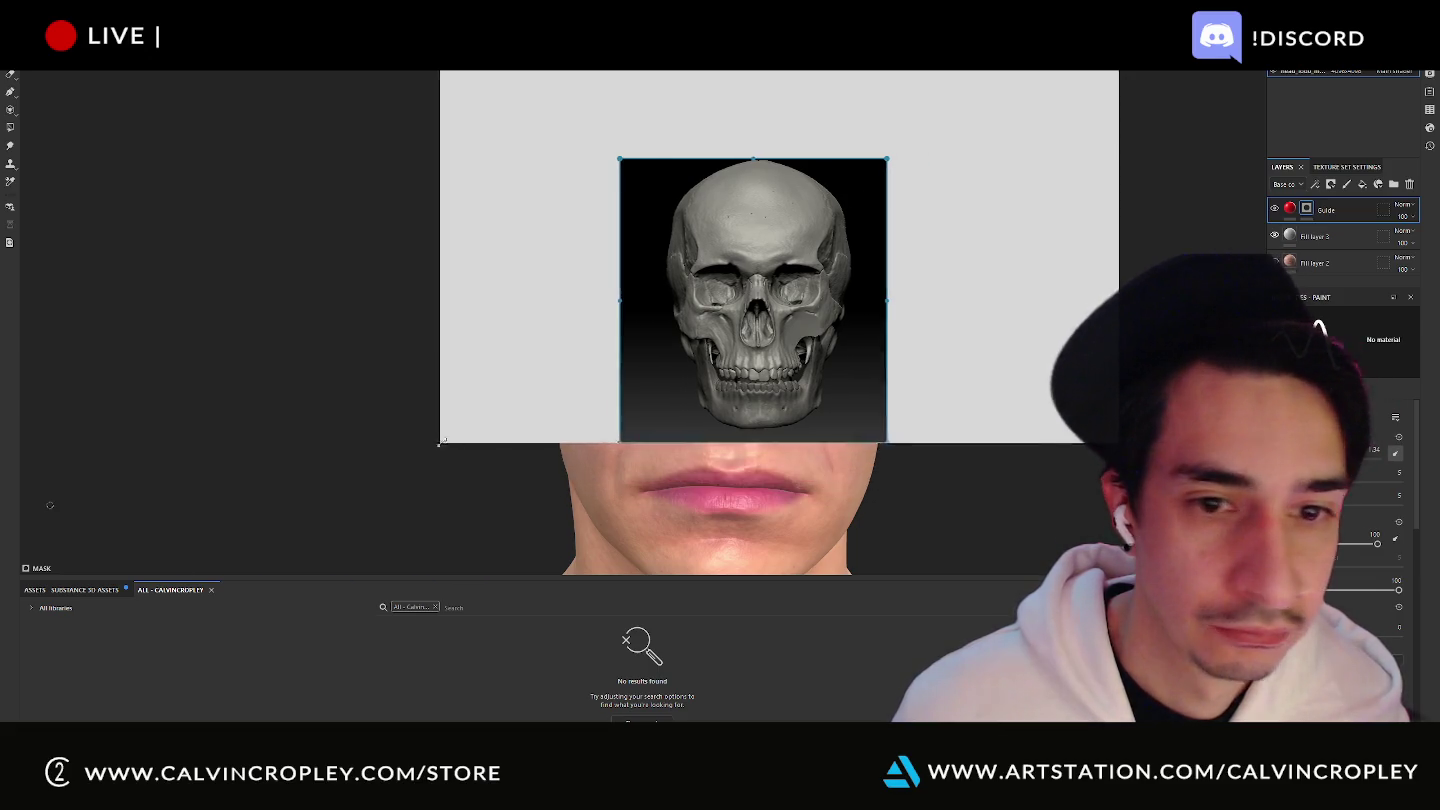
scroll(976, 371, up, 1)
Pin the PureRef window Always on top and bring up its Settings.
right_click(990, 366)
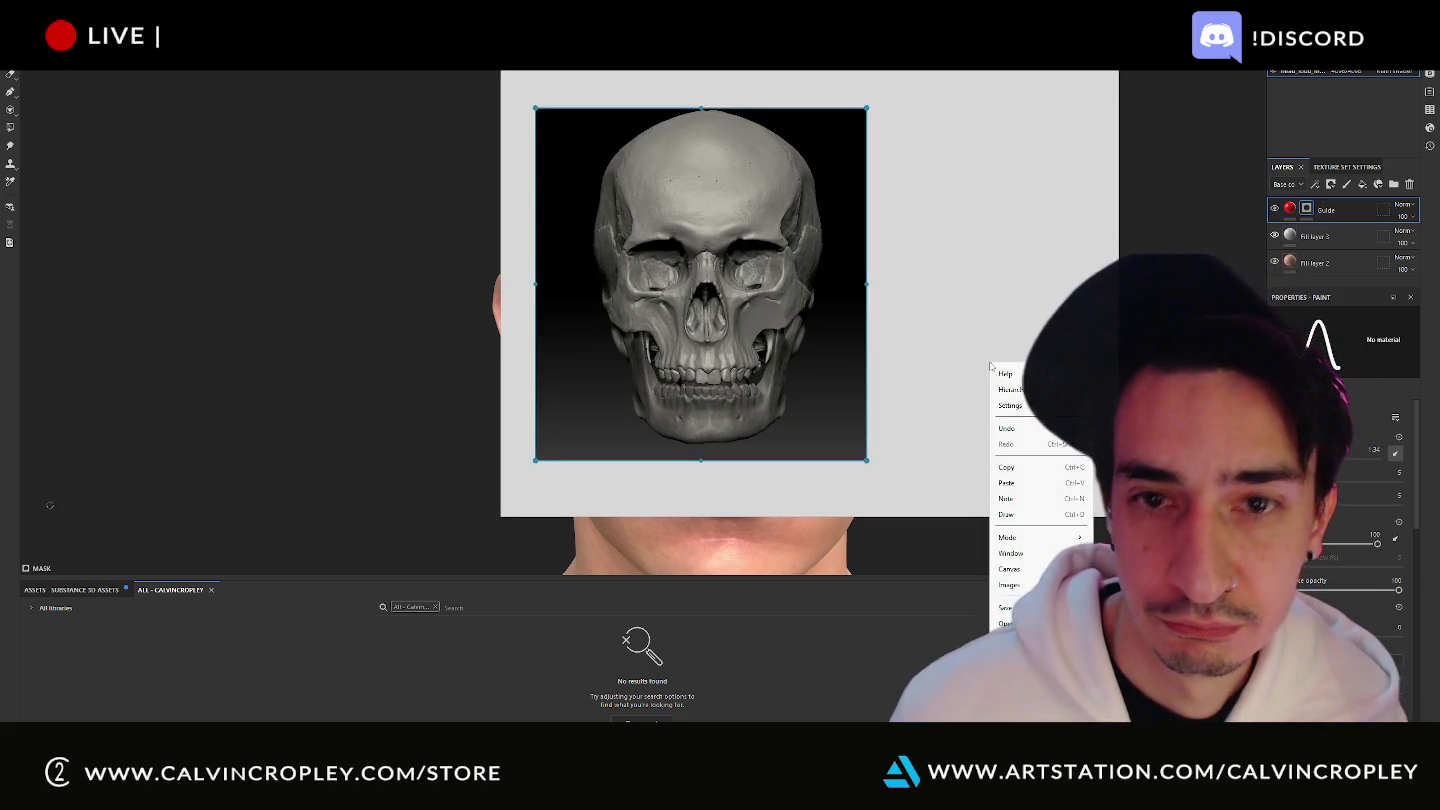
click(990, 360)
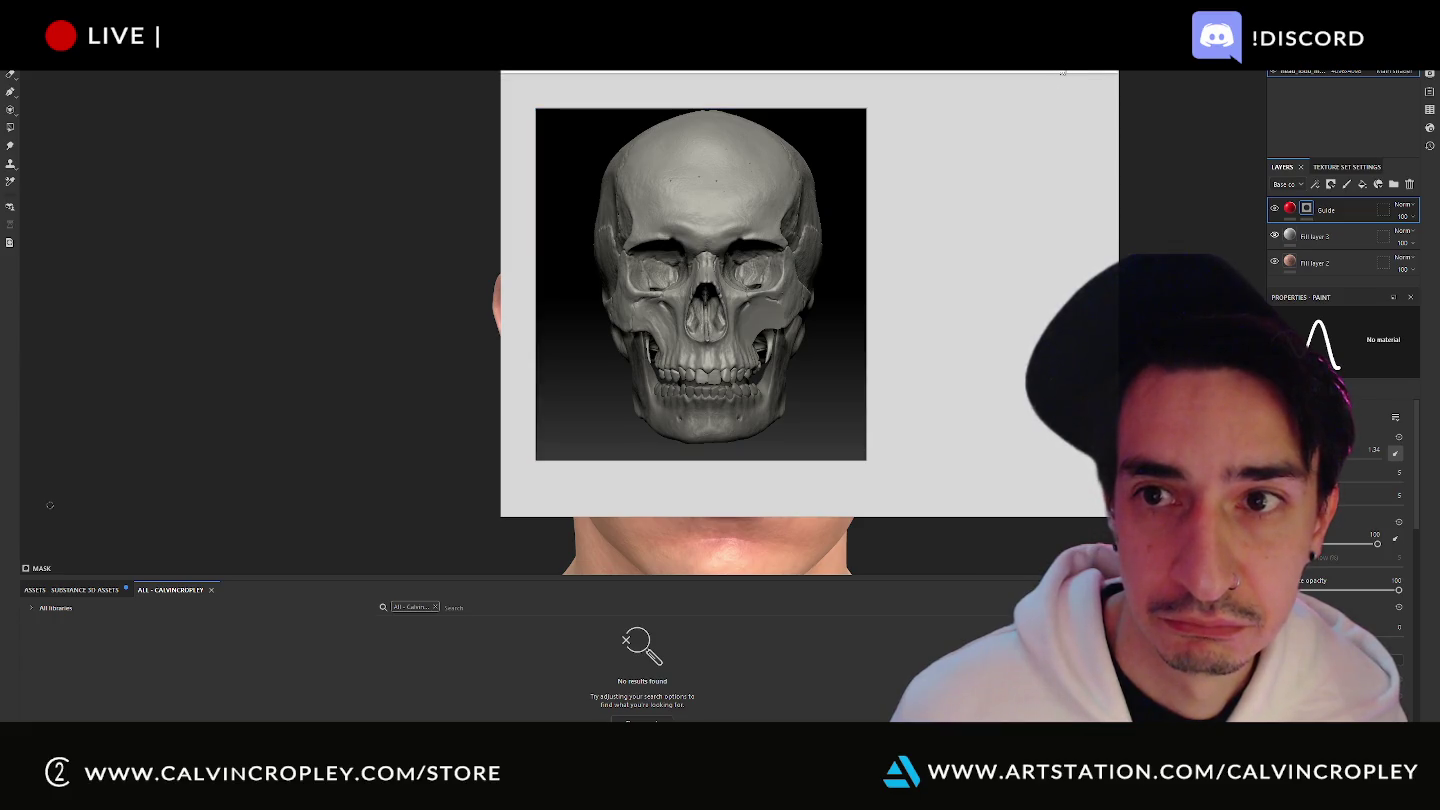
right_click(1057, 75)
click(1101, 76)
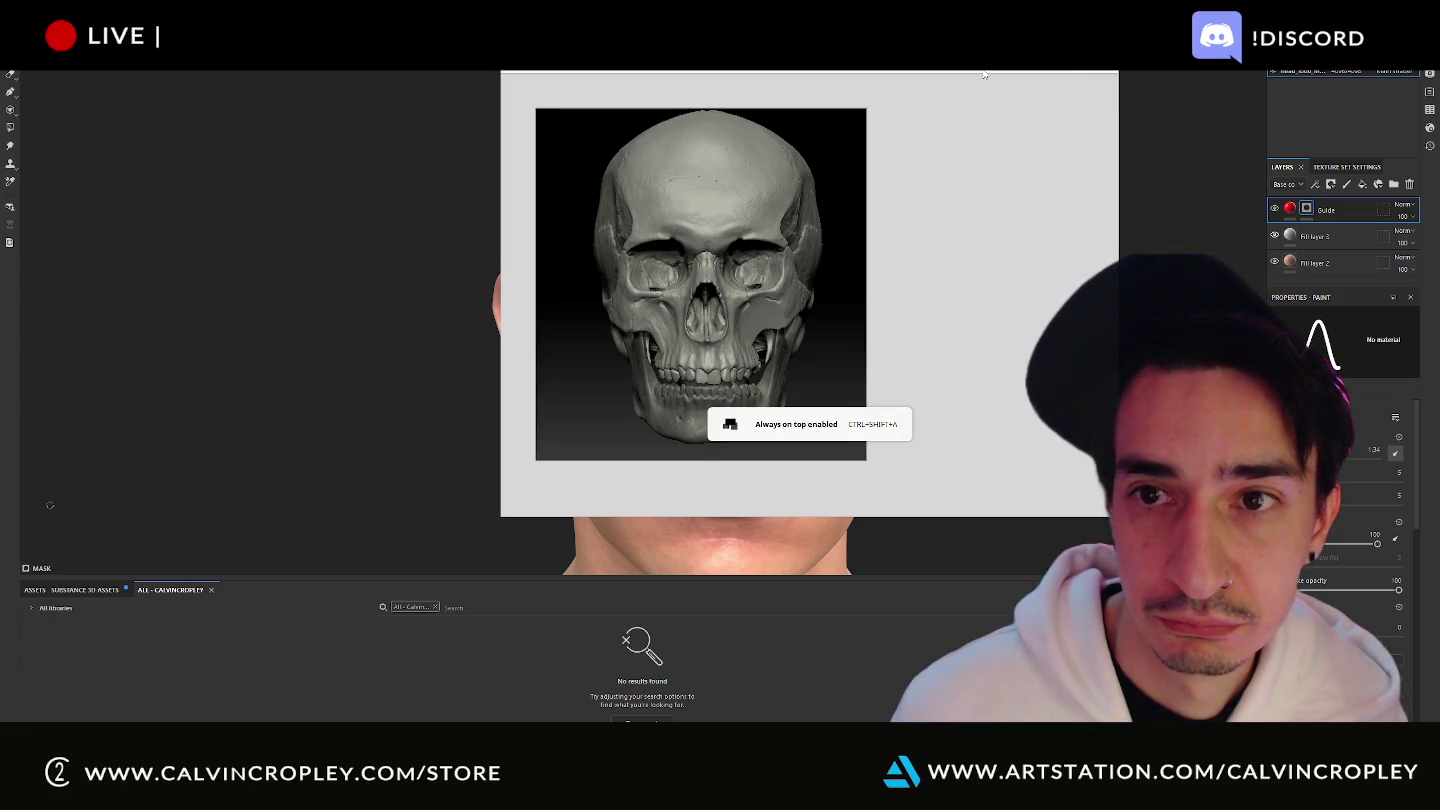
drag(971, 80, 910, 80)
right_click(895, 302)
mouse_move(913, 561)
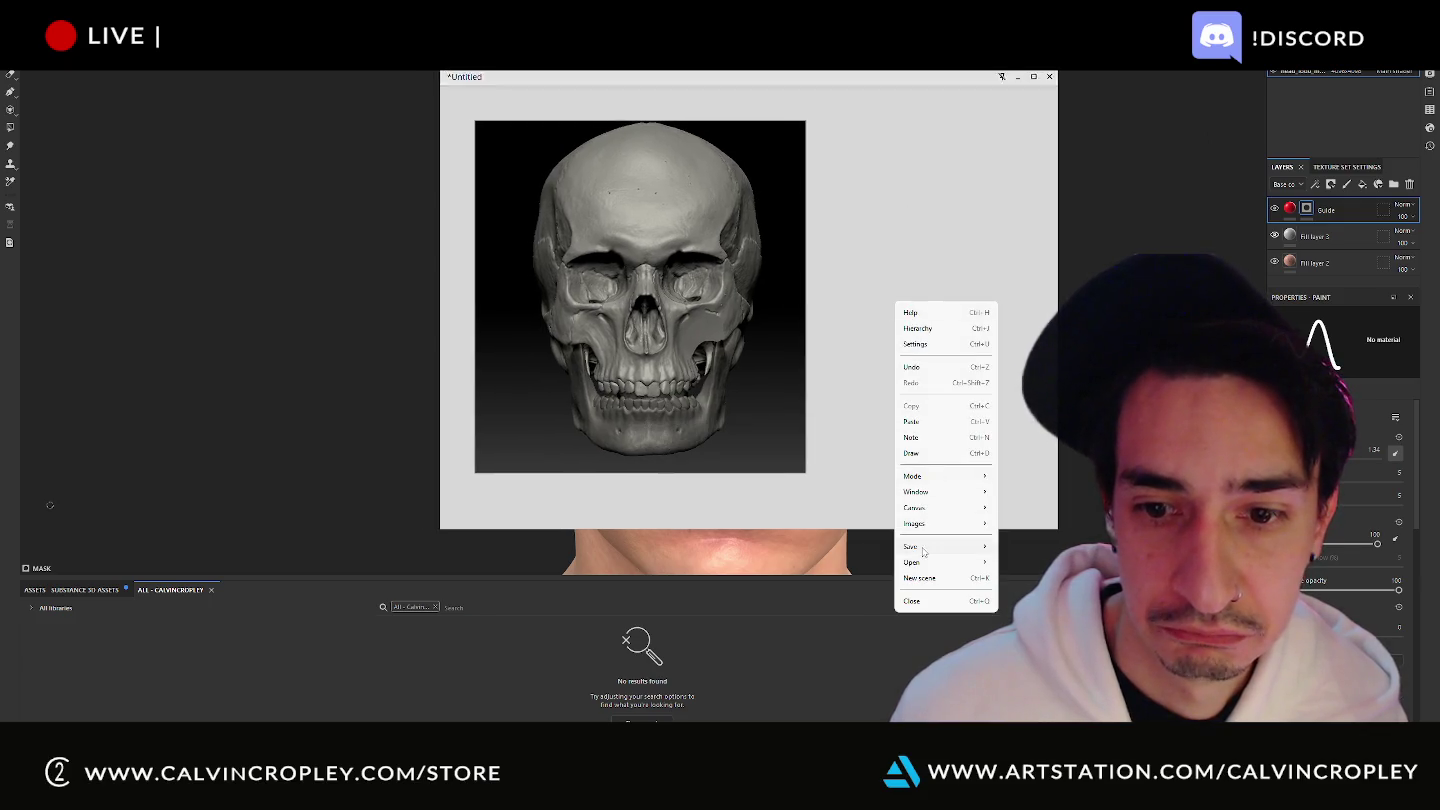
click(918, 345)
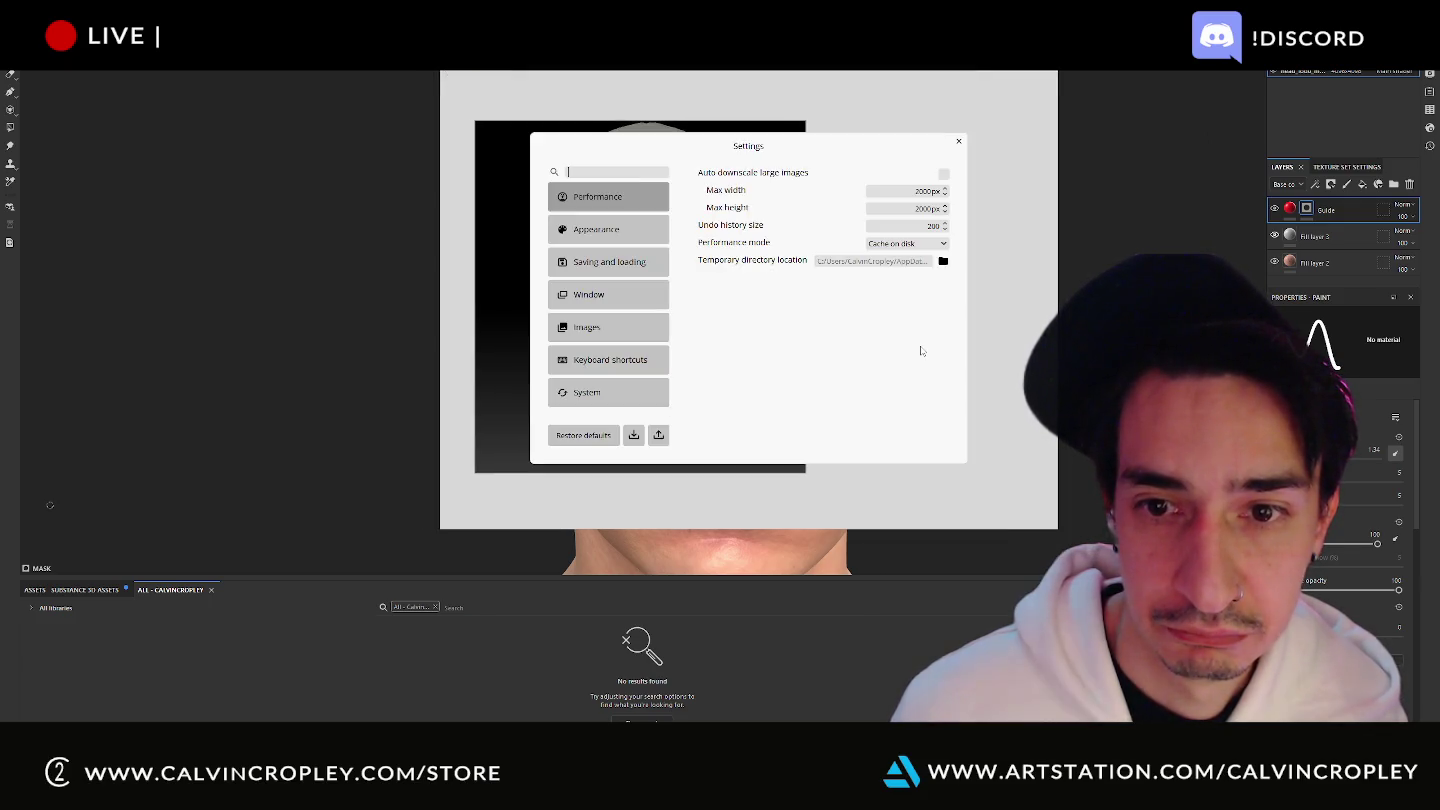
Lower Application opacity under Appearance settings so the PureRef window is see-through.
click(603, 233)
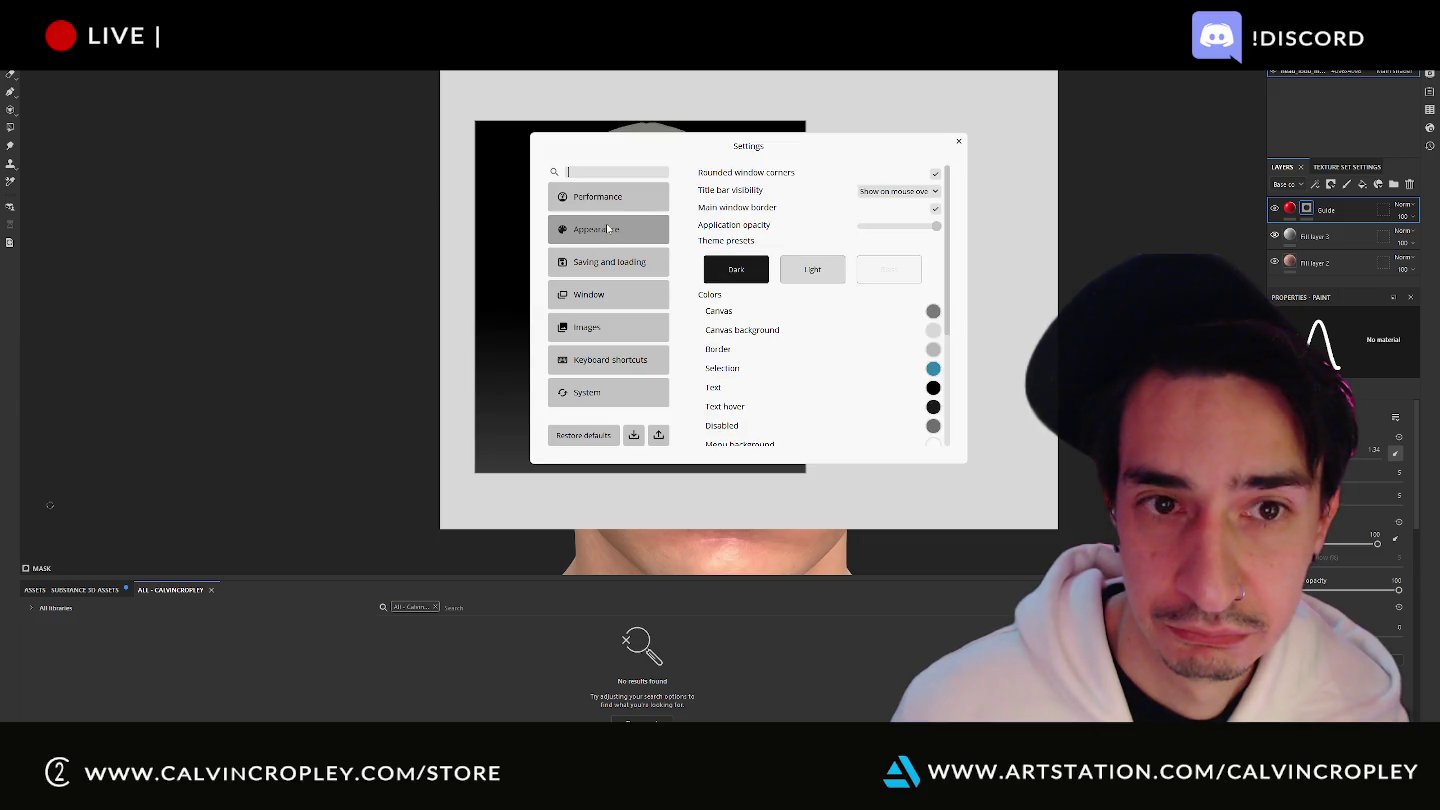
drag(936, 227, 890, 226)
mouse_move(847, 149)
mouse_down()
mouse_move(940, 184)
mouse_move(1416, 443)
mouse_up()
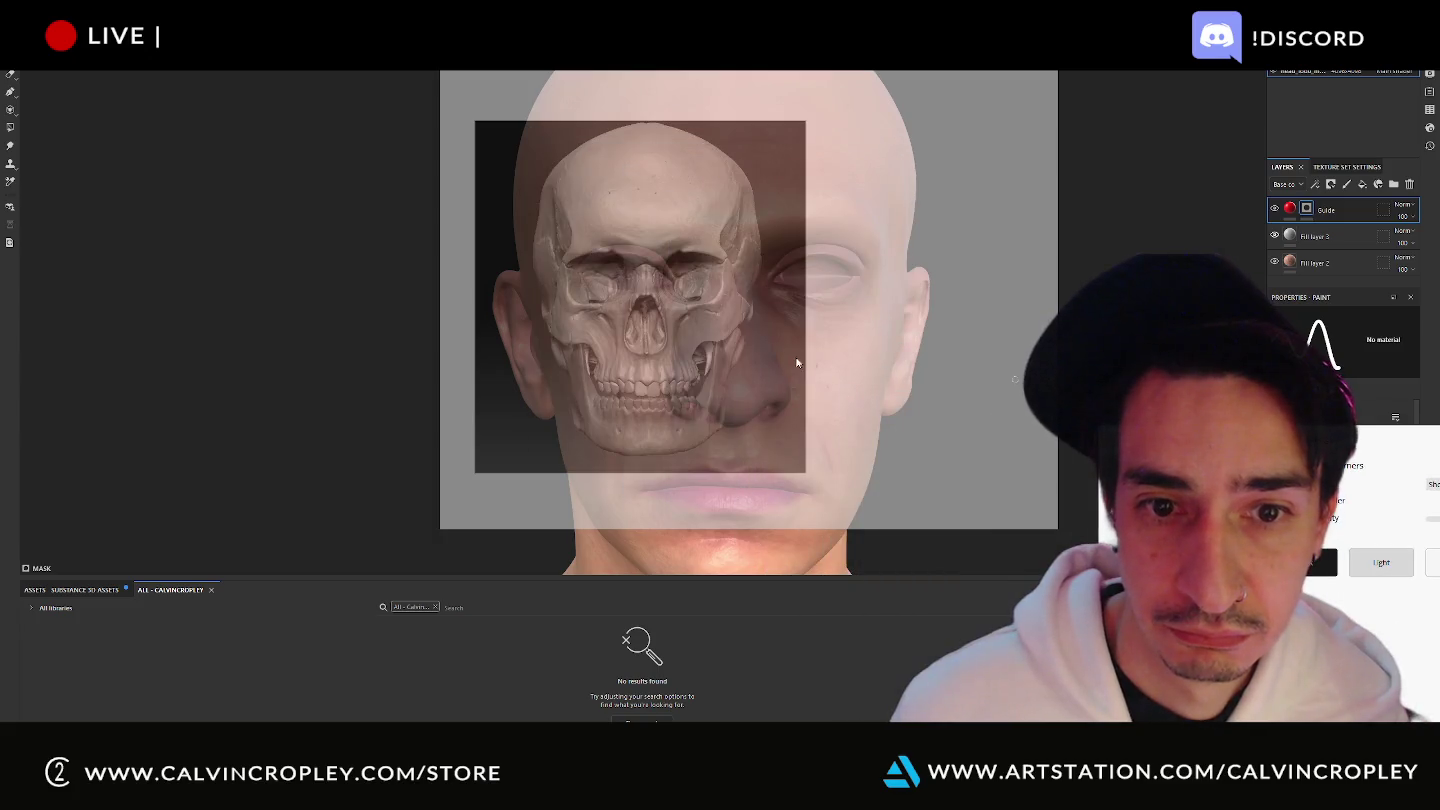
Zoom and drag the skull image to cover the head's face down to the chin.
scroll(734, 341, up, 3)
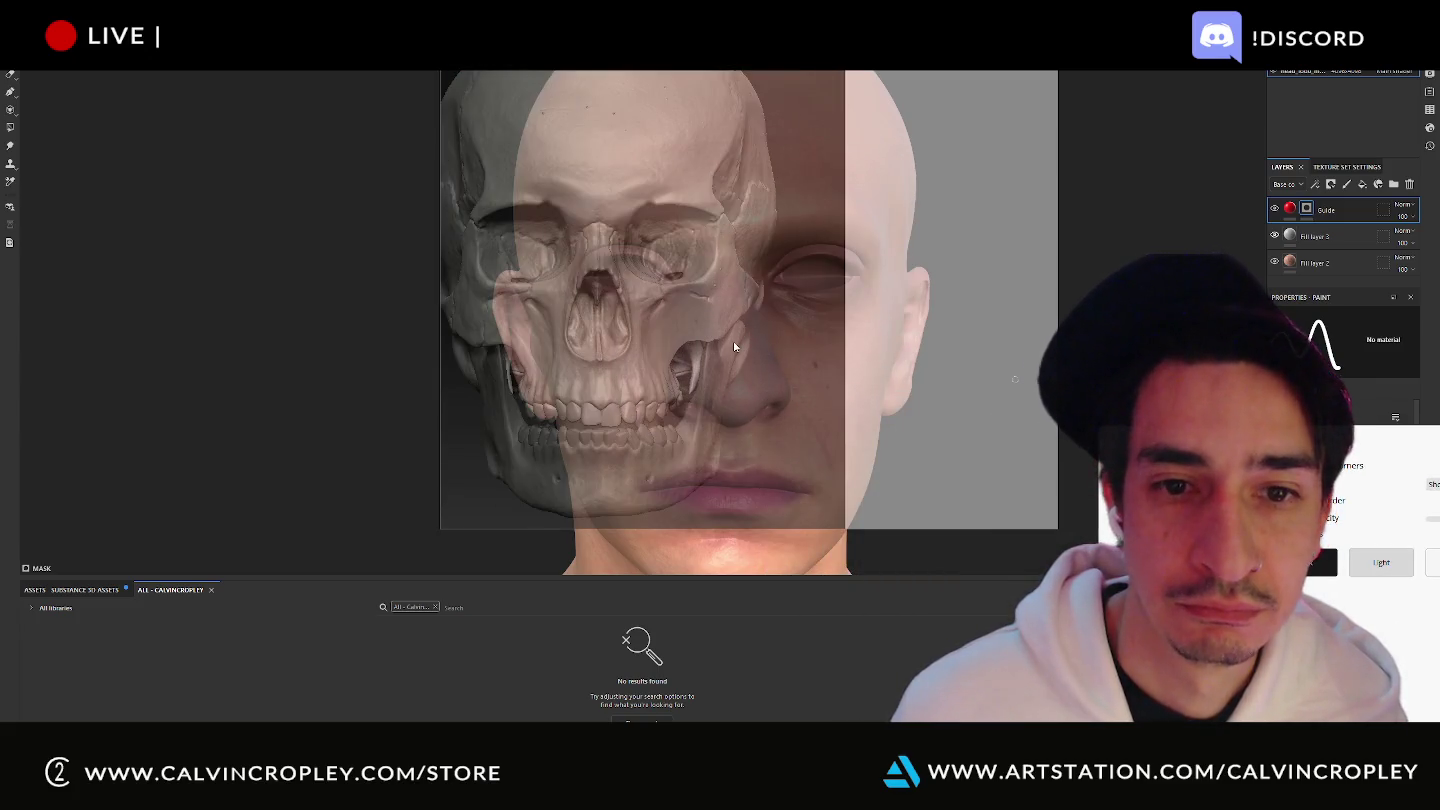
mouse_move(733, 341)
mouse_down()
mouse_move(861, 356)
mouse_move(886, 405)
mouse_up()
scroll(860, 362, up, 2)
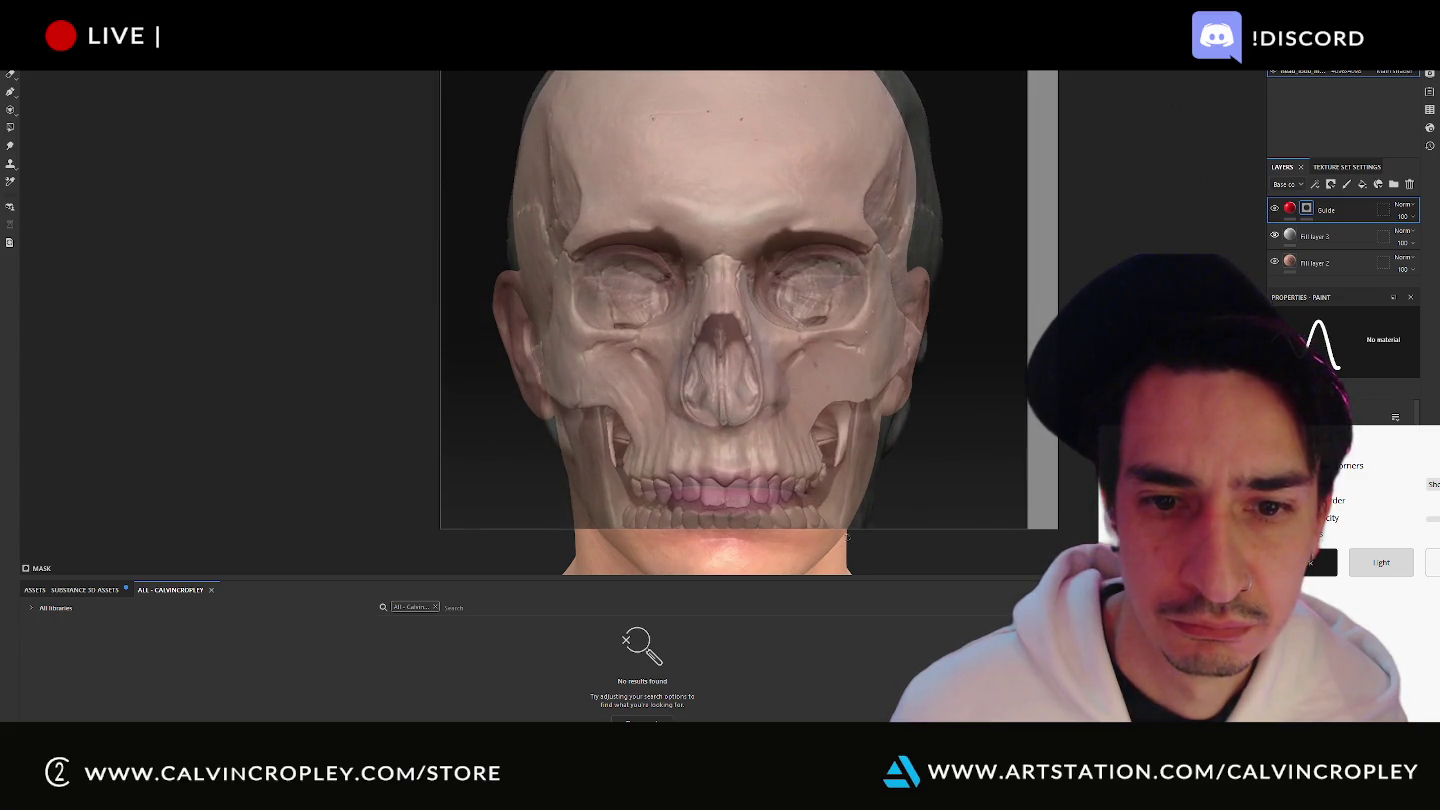
drag(835, 529, 826, 657)
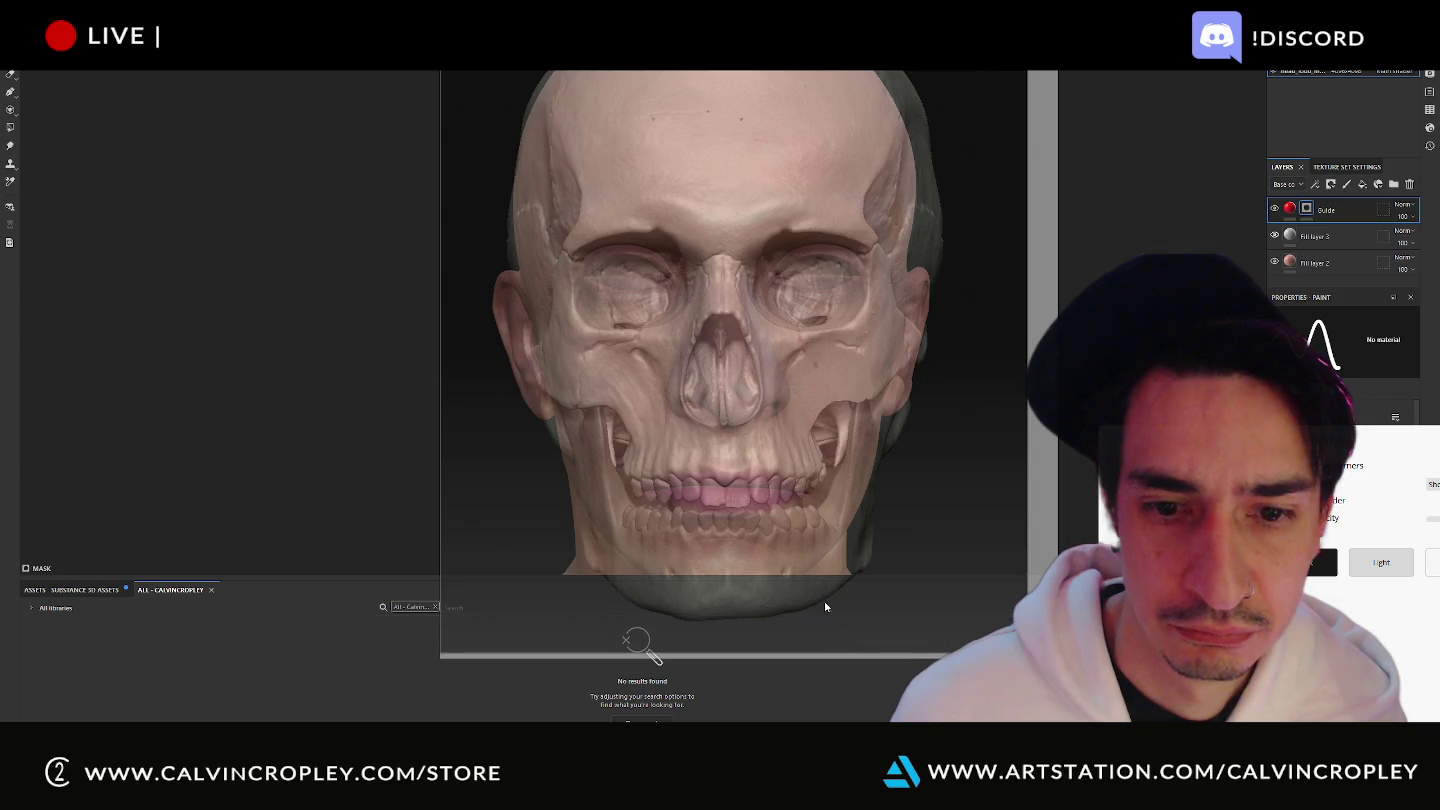
drag(385, 579, 388, 595)
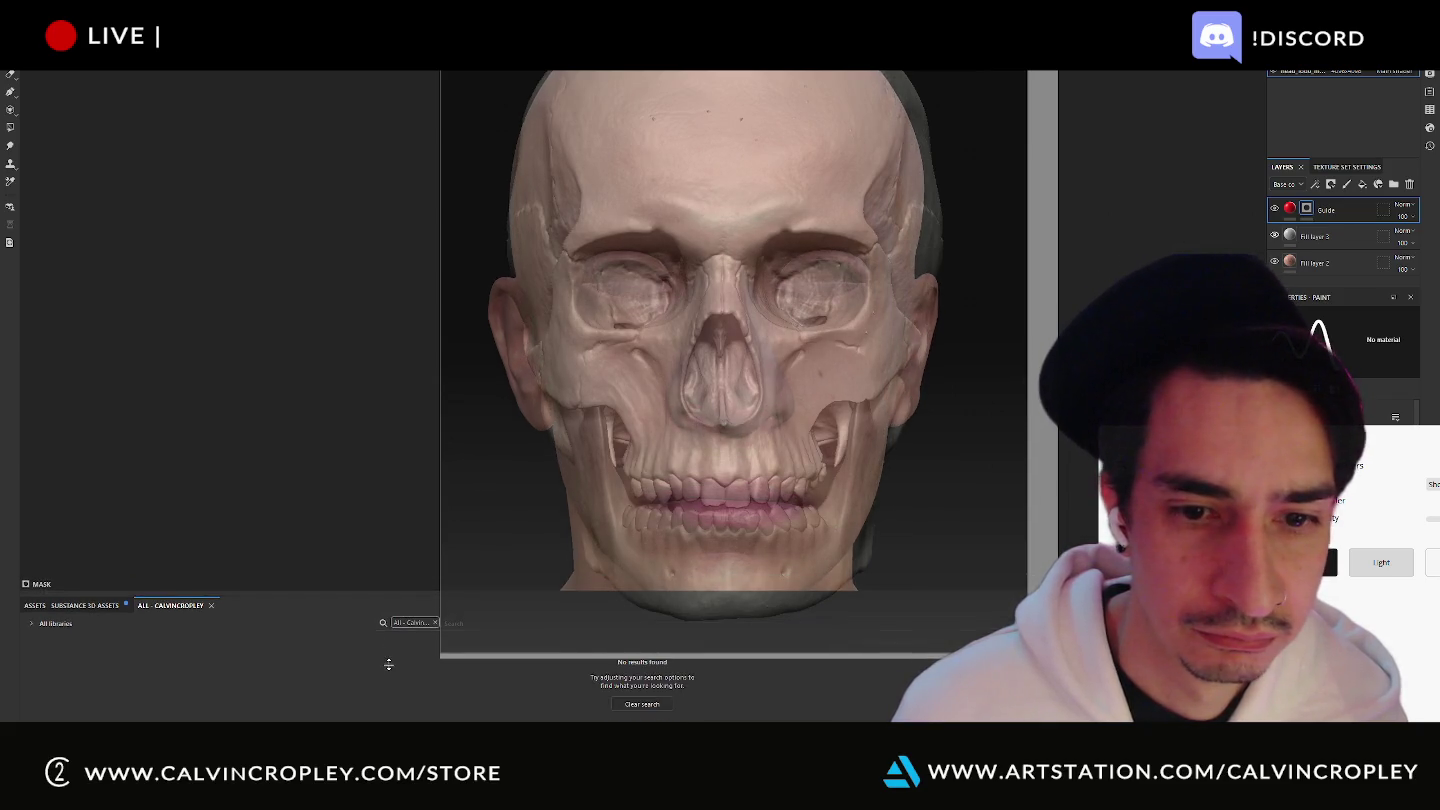
click(826, 373)
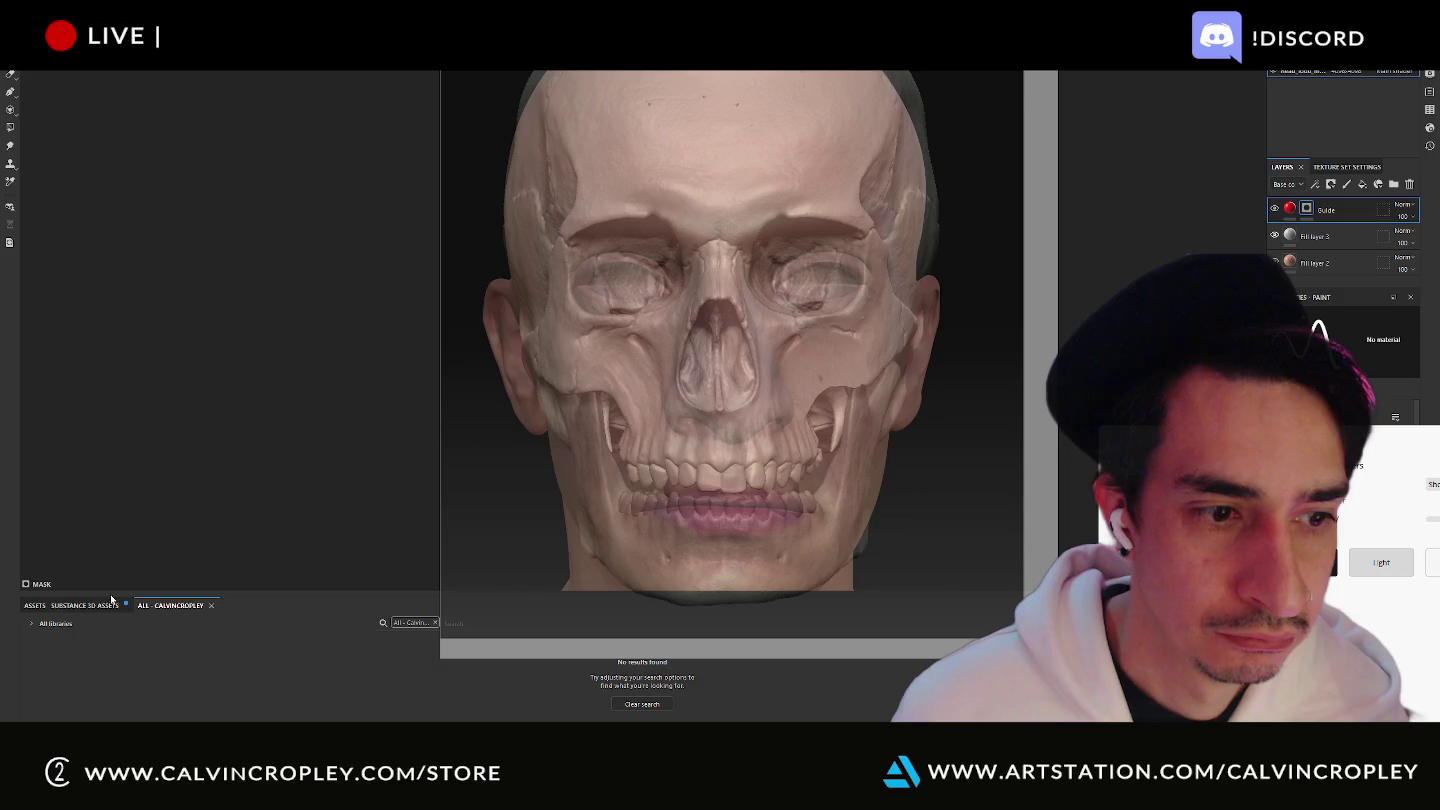
key(Tab)
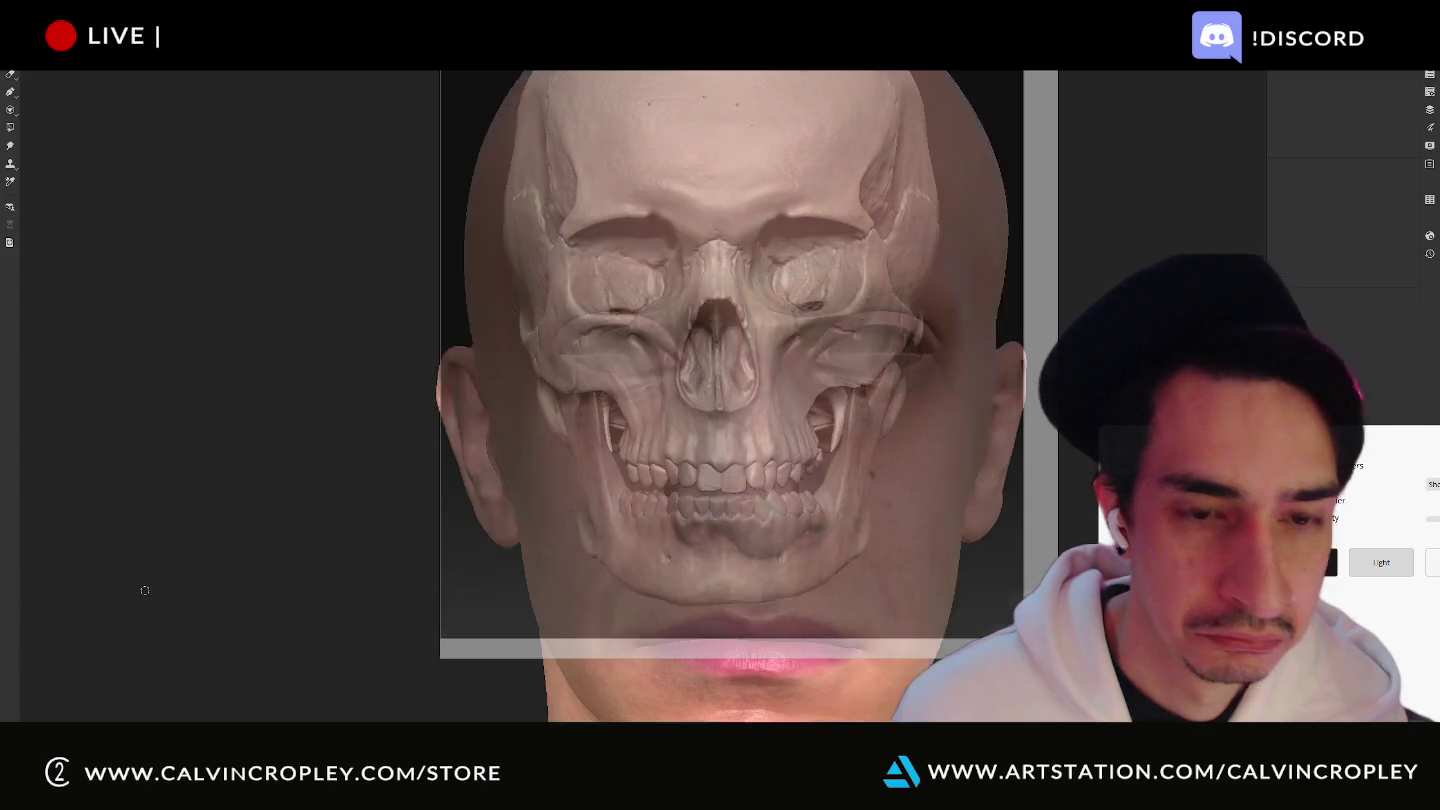
Turn the head to a front view and trial a smaller skull overlay, undoing back to the larger size.
alt+drag(530, 504, 775, 443)
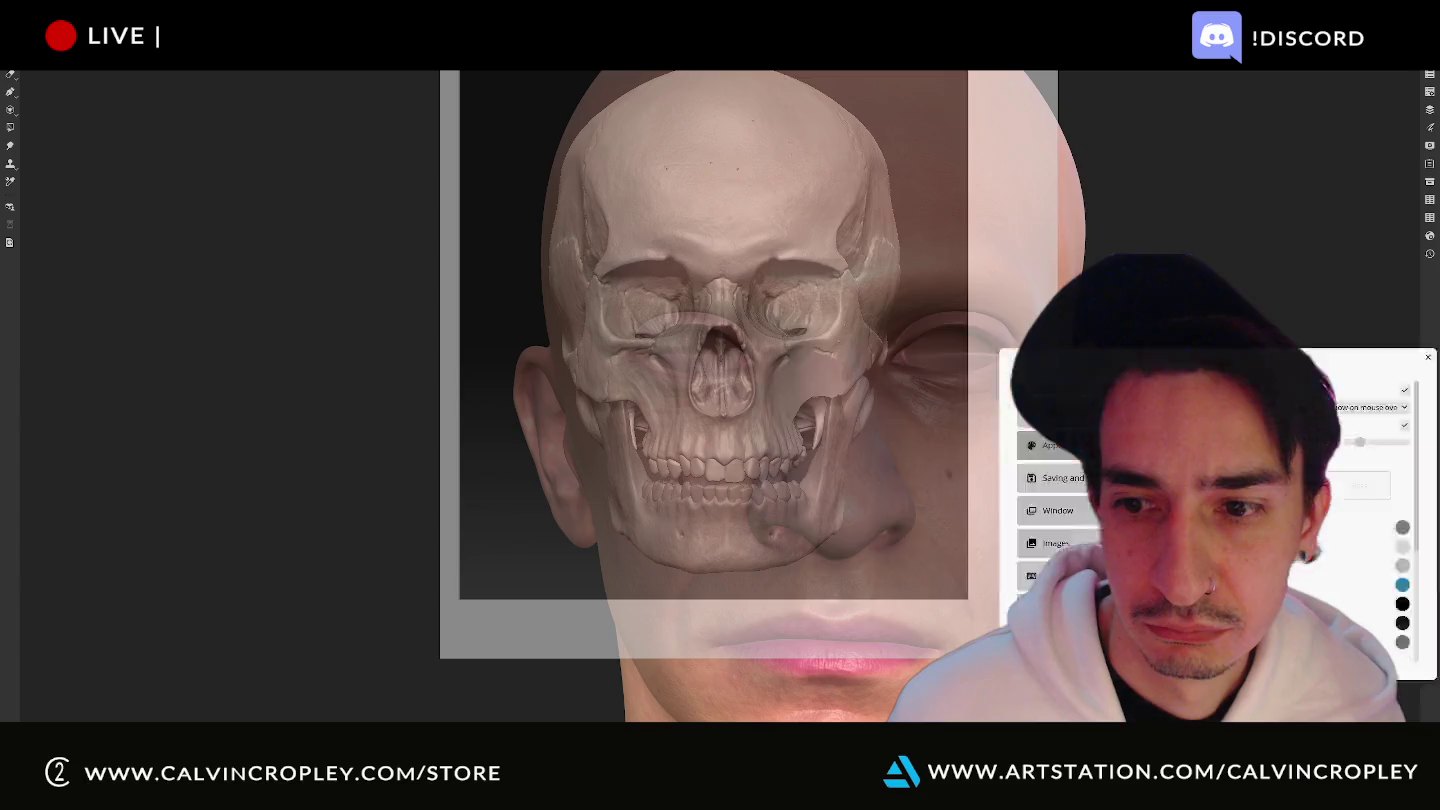
alt+drag(948, 320, 740, 336)
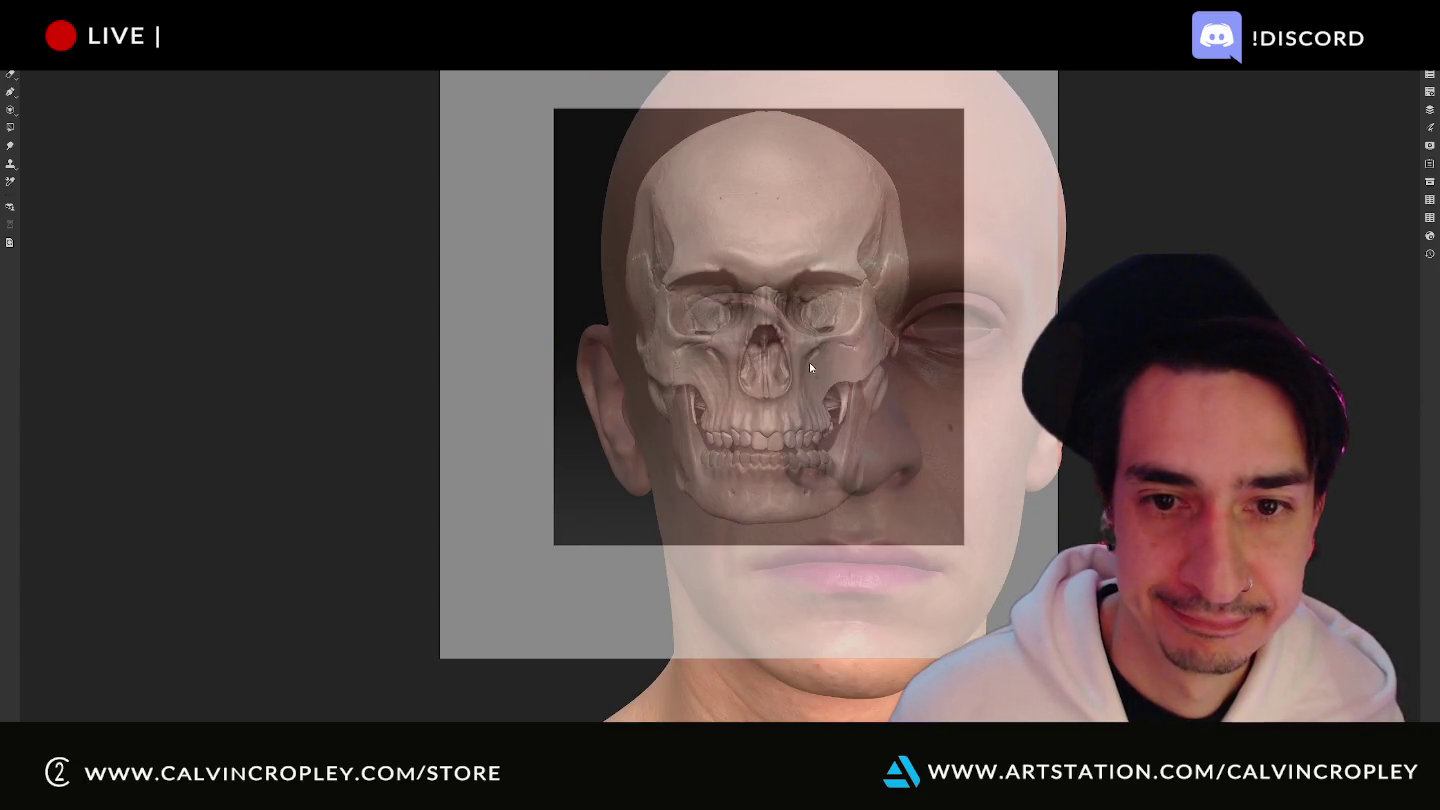
right_drag(809, 362, 832, 378)
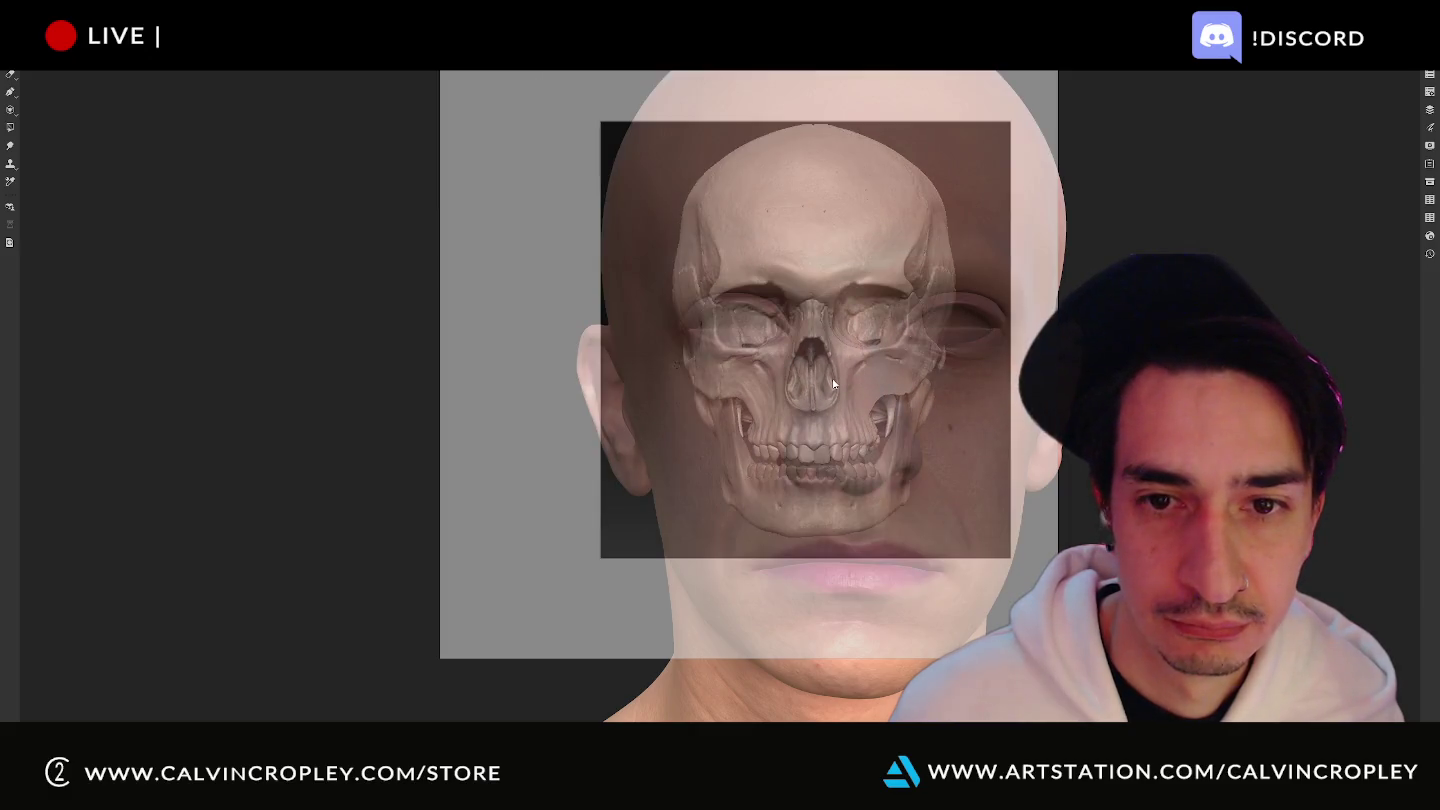
mouse_move(832, 378)
alt+mouse_down()
mouse_move(846, 378)
mouse_move(833, 378)
alt+mouse_up()
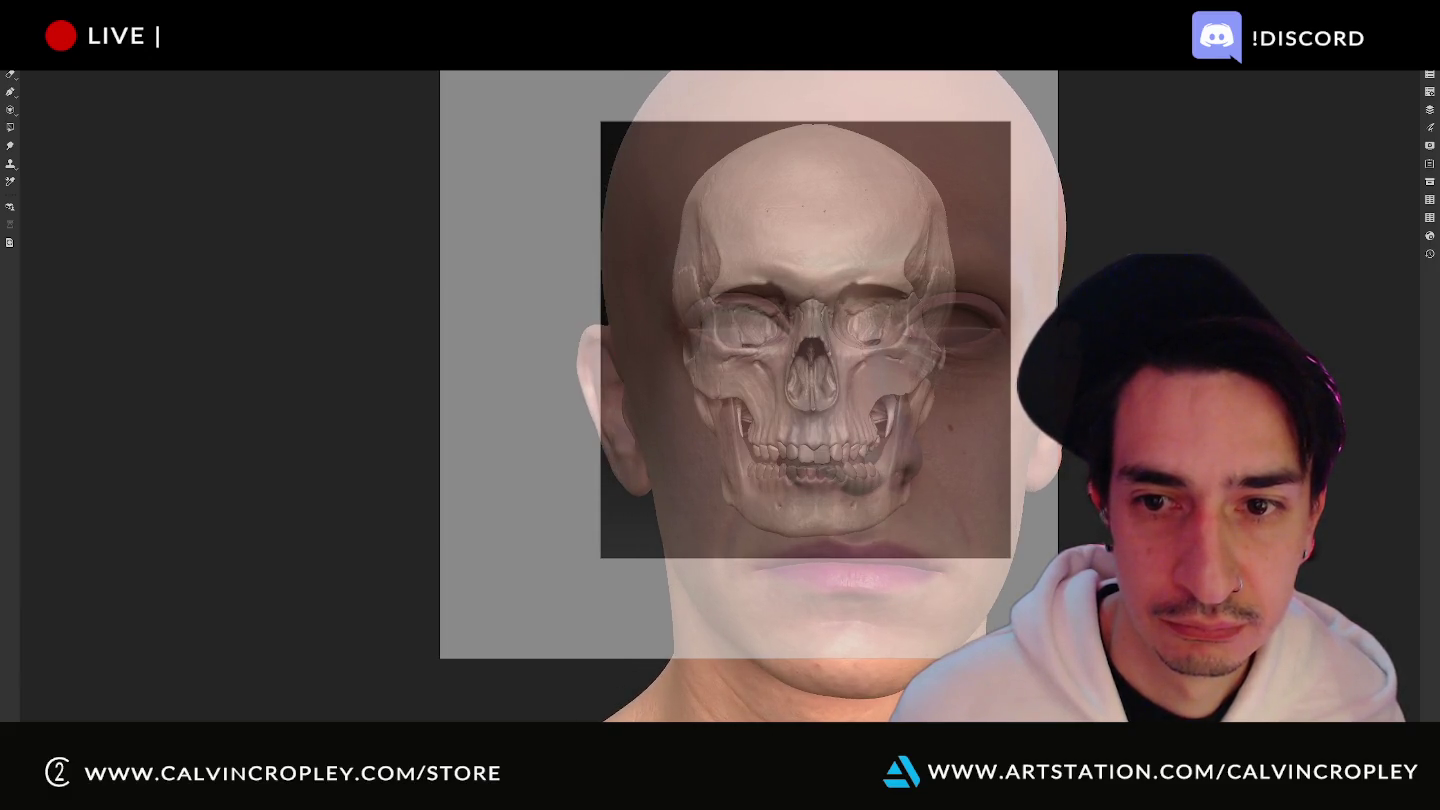
key(ctrl+z)
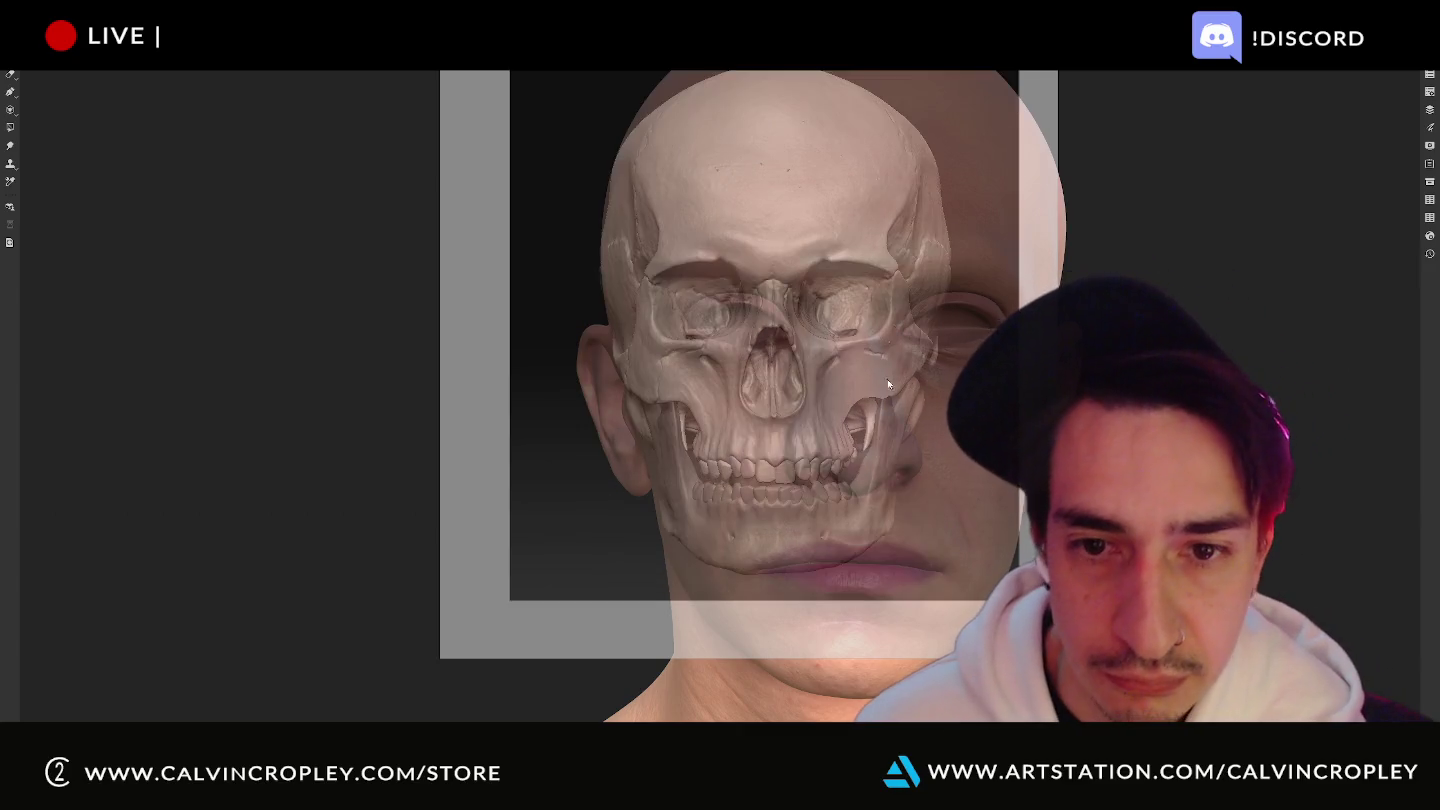
key(ctrl+z)
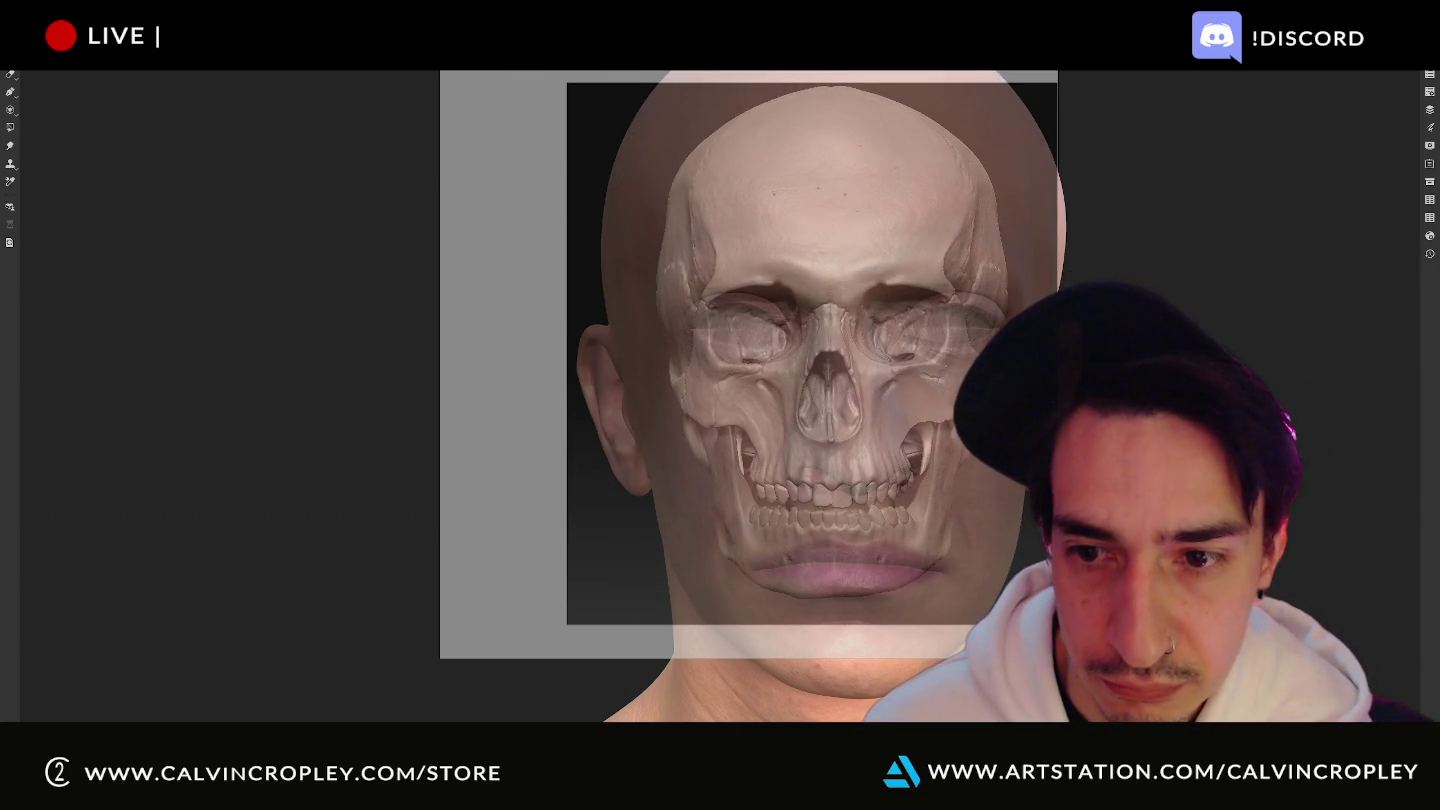
key(ctrl+z)
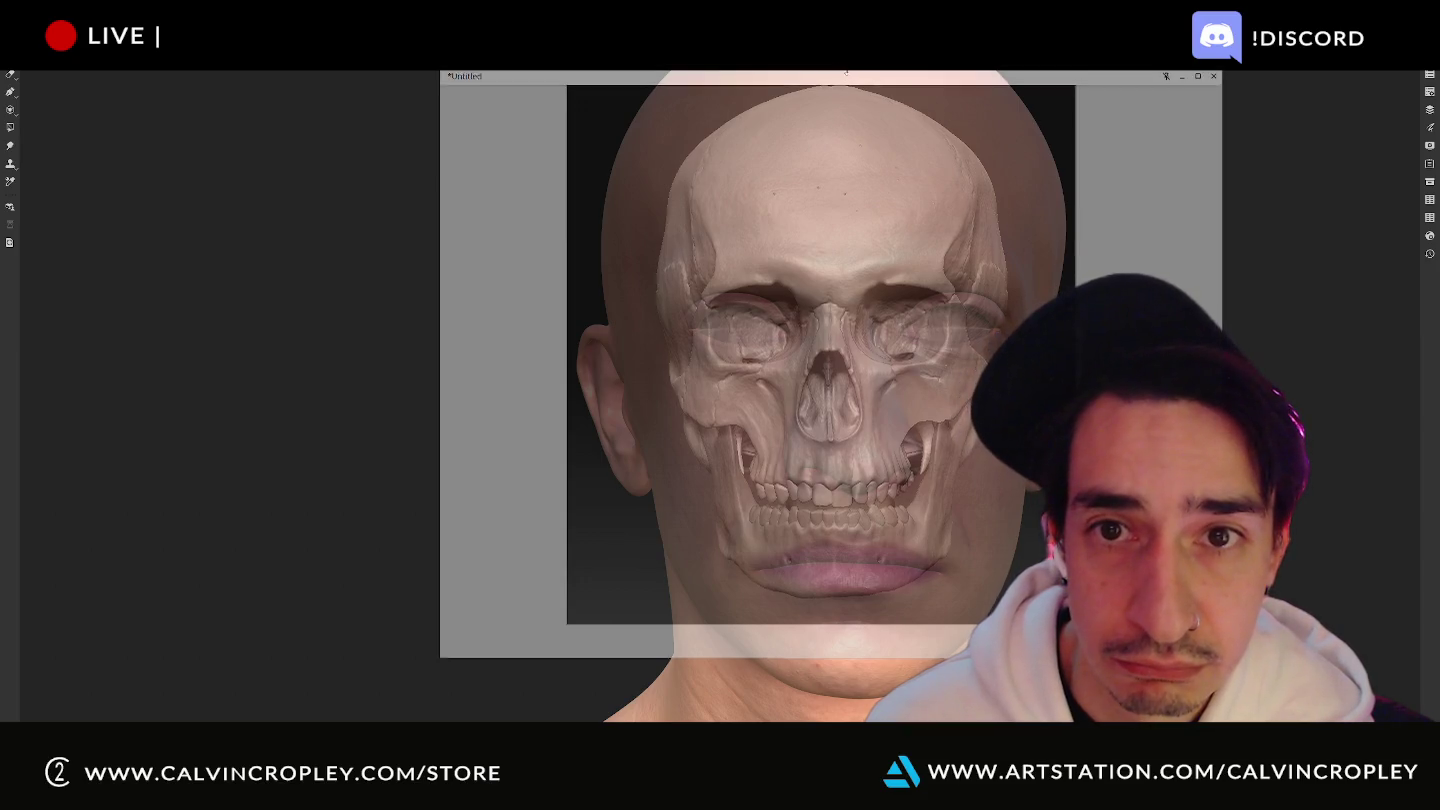
key(ctrl+z)
key(ctrl+z)
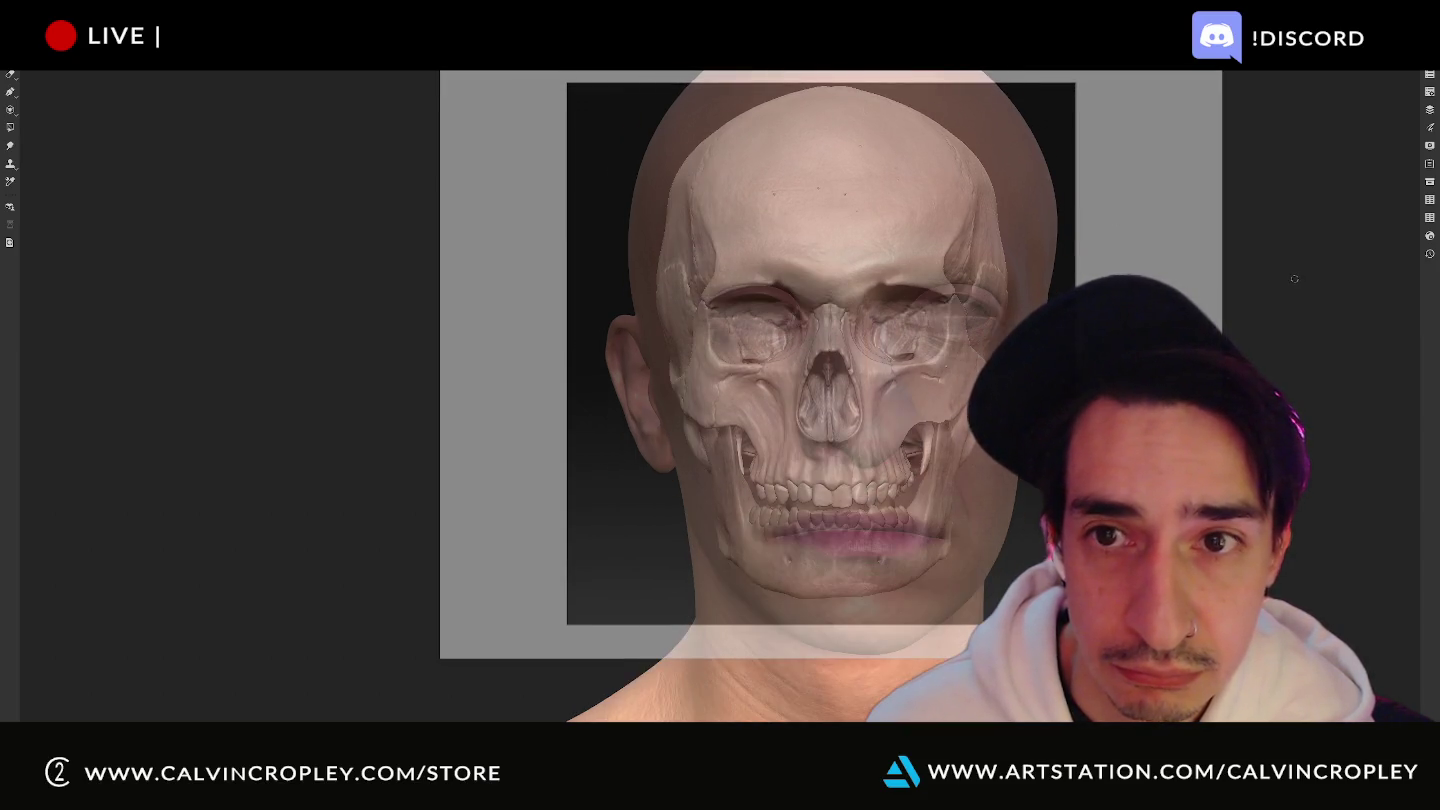
key(ctrl+z)
key(ctrl+z)
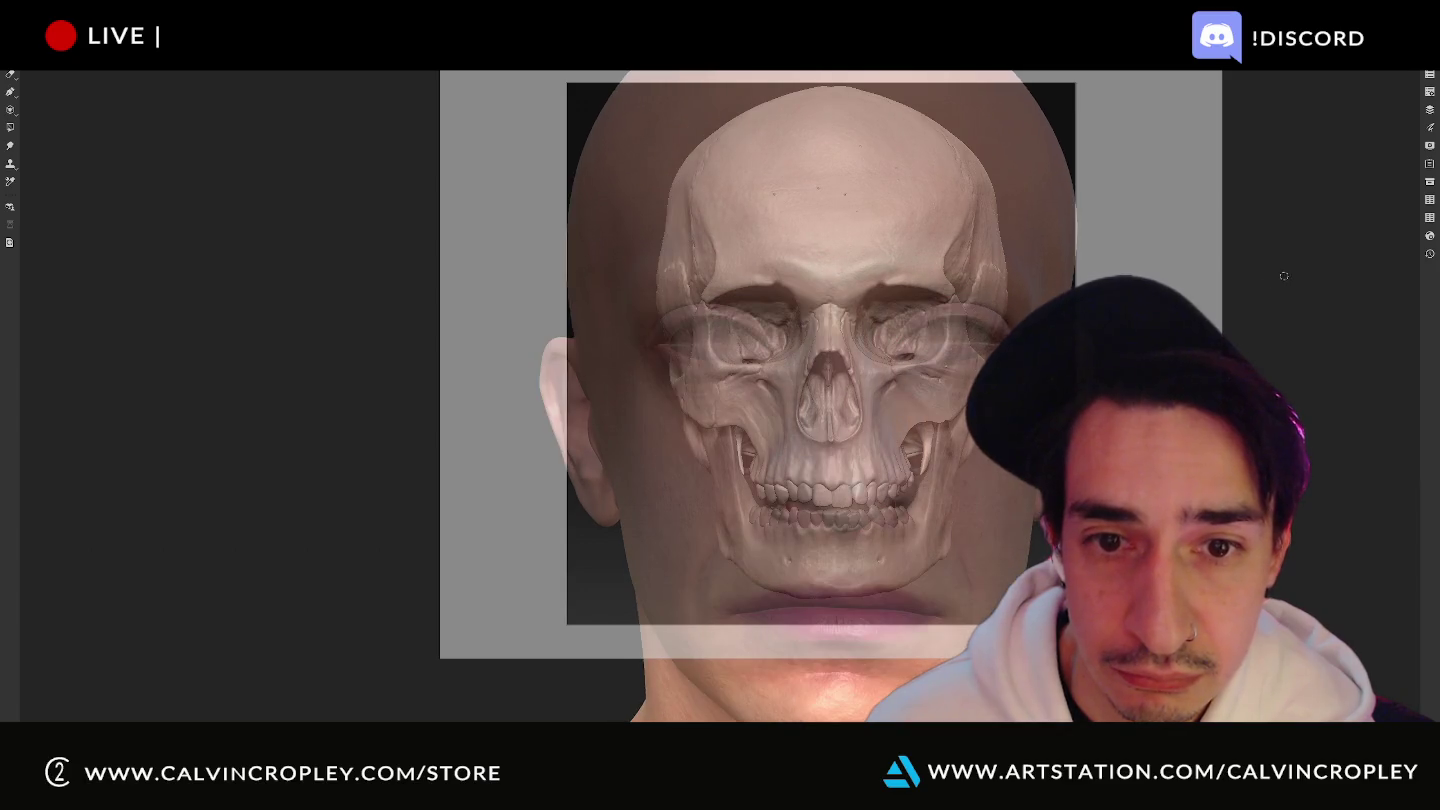
key(ctrl+z)
key(ctrl+z)
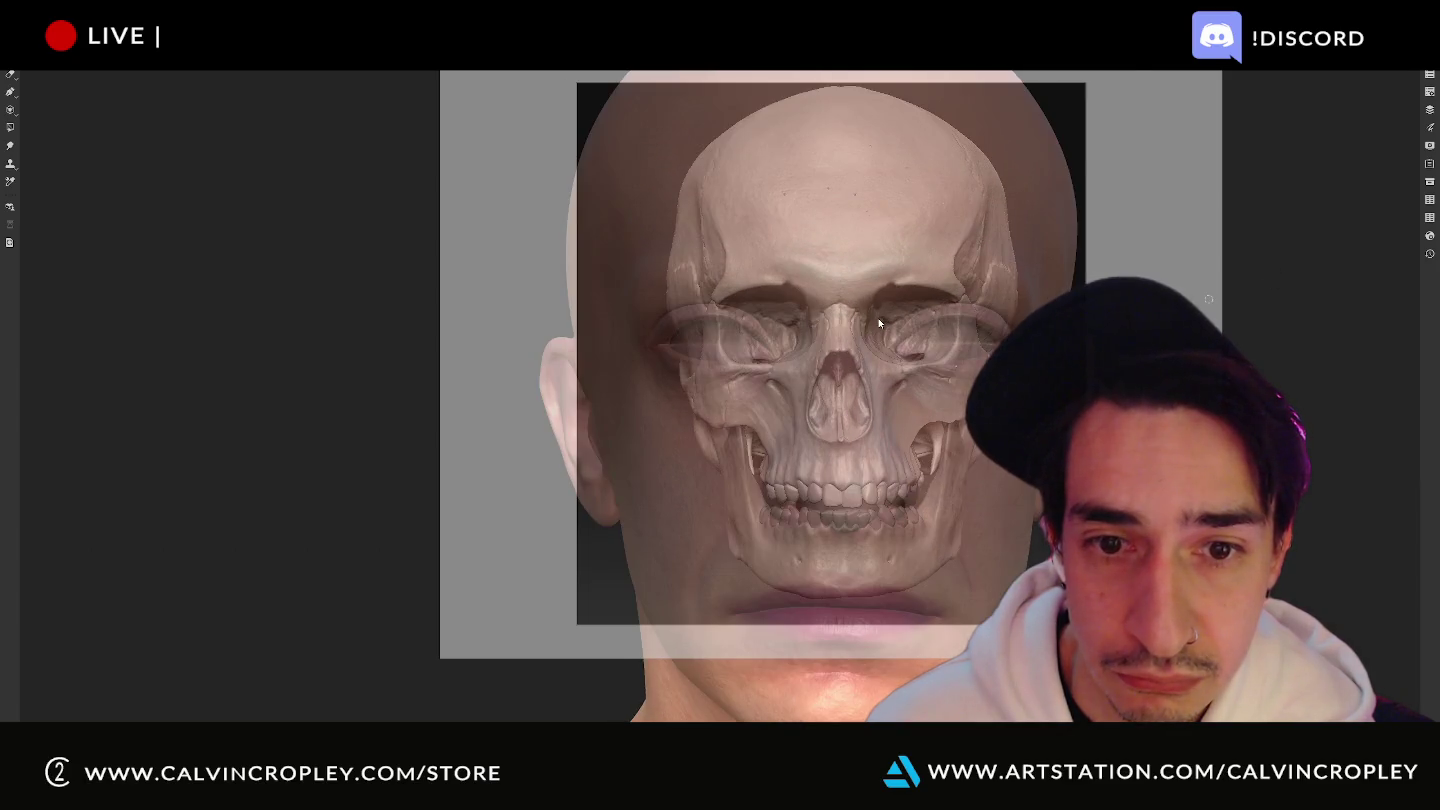
key(ctrl+z)
key(ctrl+z)
Nudge the skull down and left so its eye sockets and teeth match the face.
drag(875, 329, 877, 347)
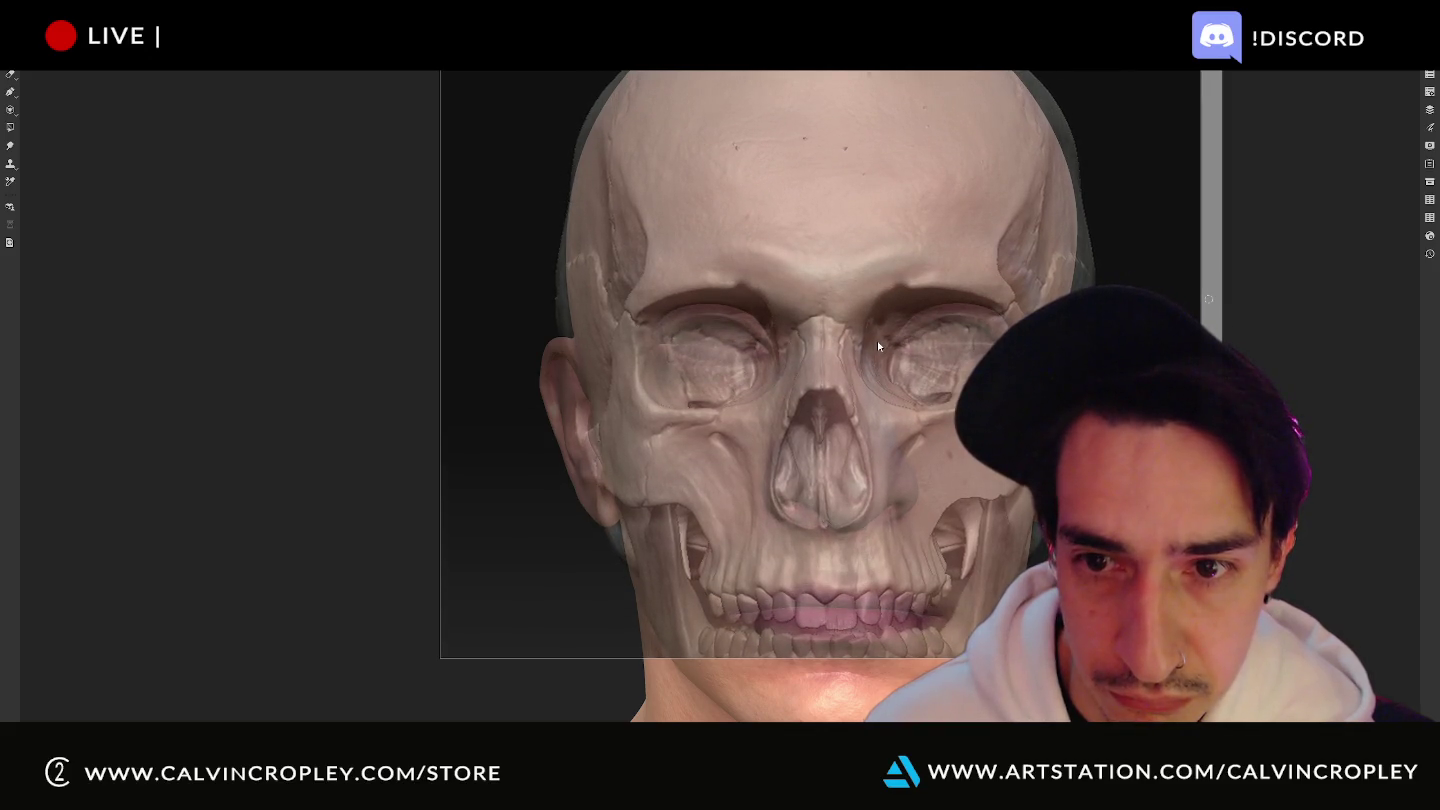
key(ctrl+z)
key(ctrl+z)
key(ctrl+z)
key(ctrl+z)
drag(909, 355, 881, 354)
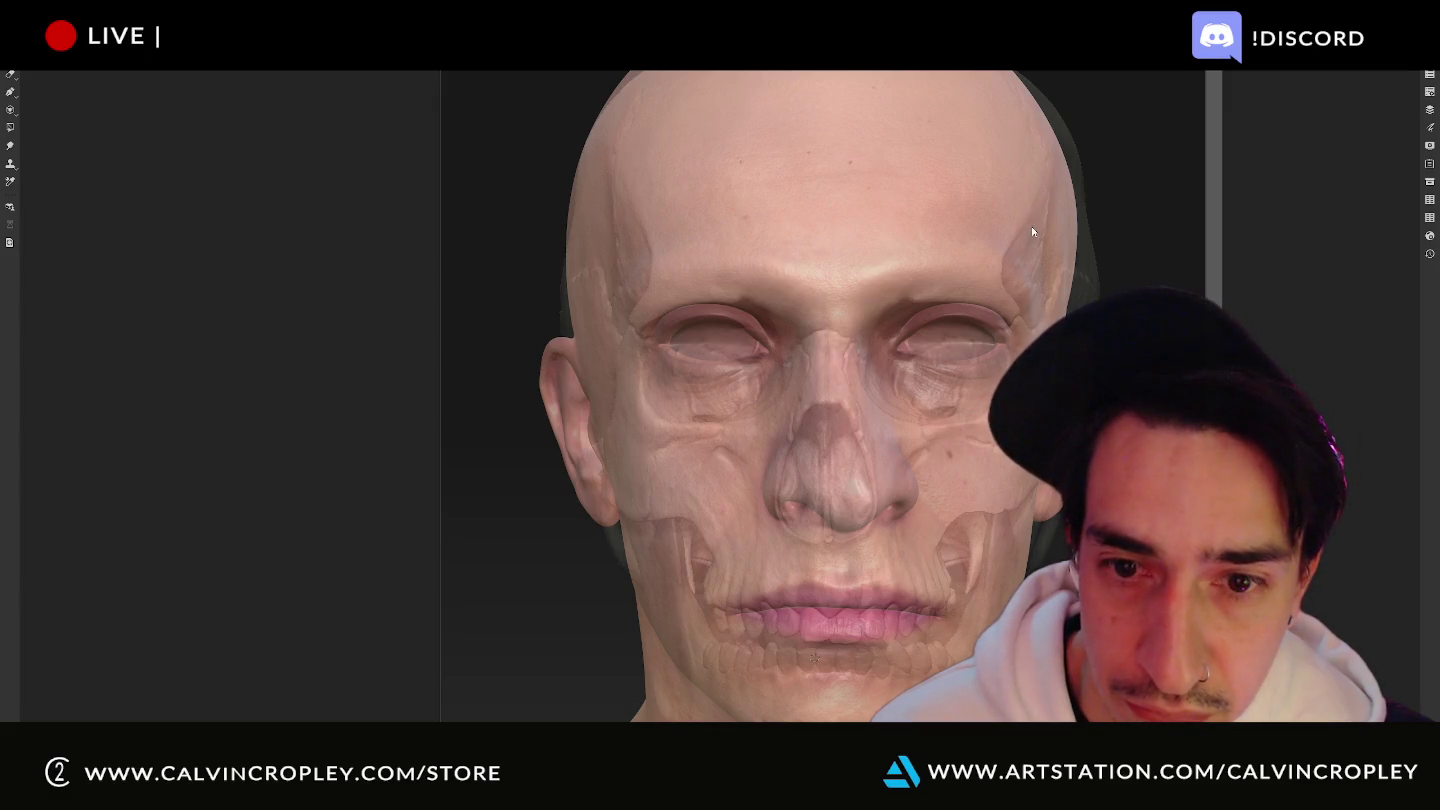
key(ctrl+z)
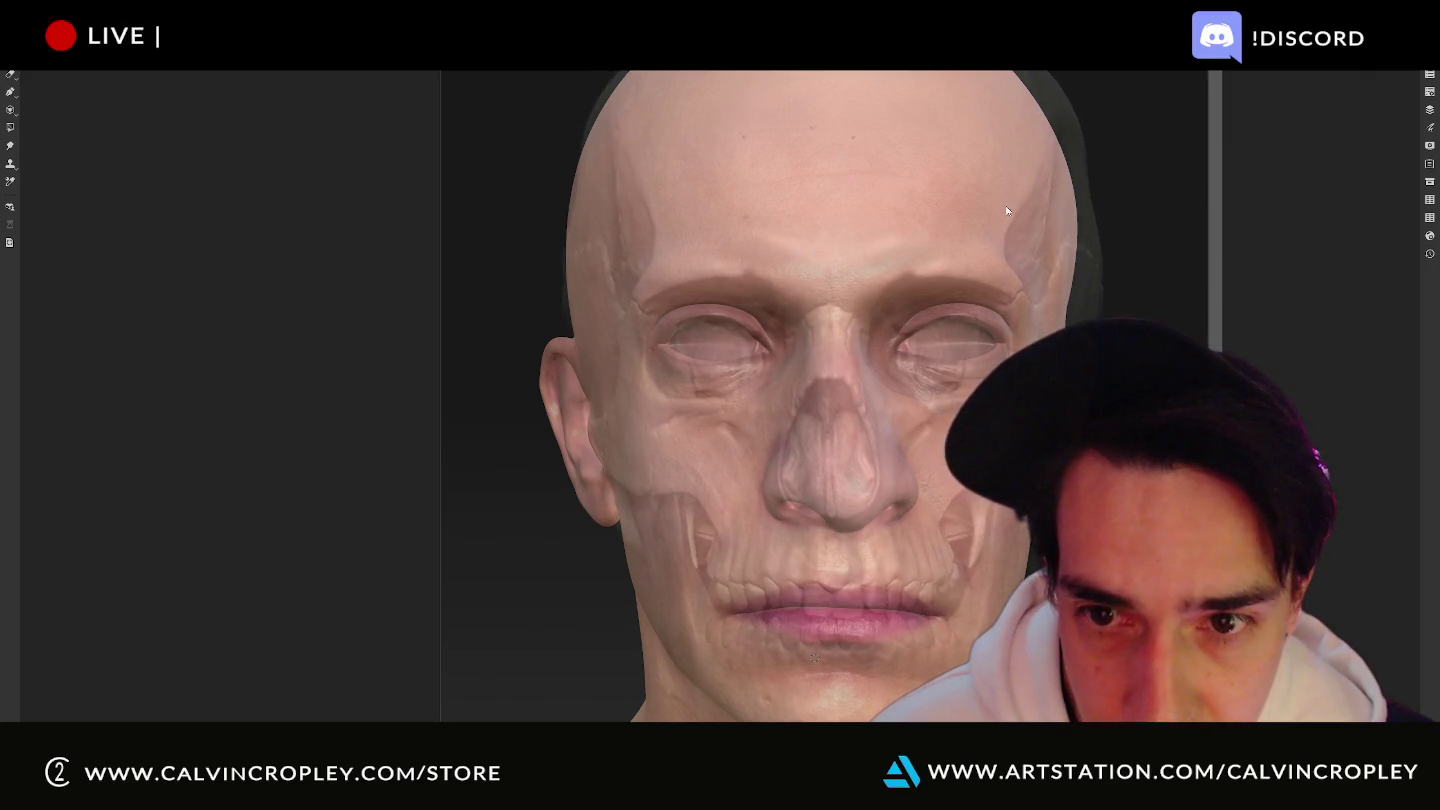
key(ctrl+shift+z)
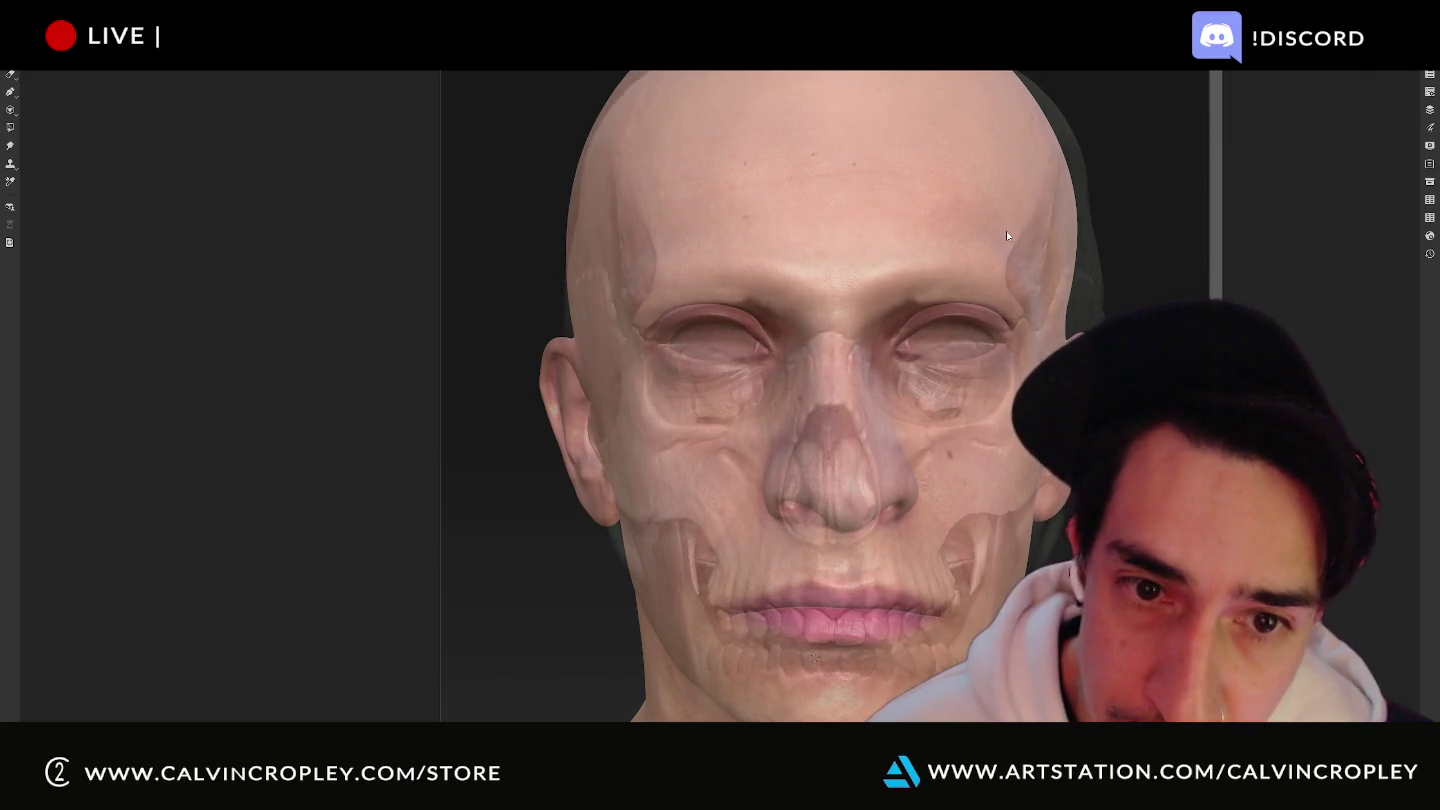
key(ctrl+shift+z)
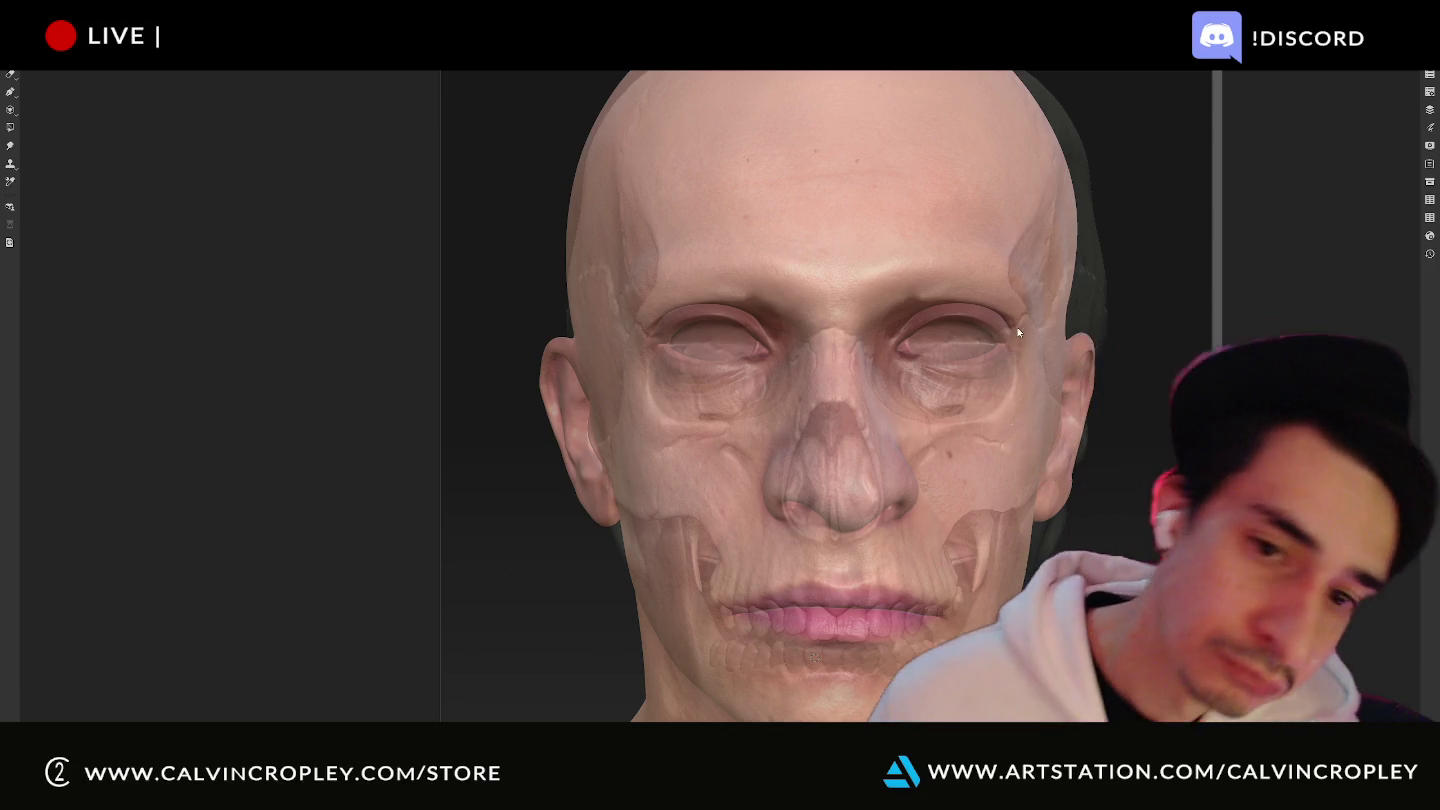
Choose Canvas > Lock canvas (Ctrl+R) from PureRef's right-click menu to fix the skull overlay.
right_click(1043, 143)
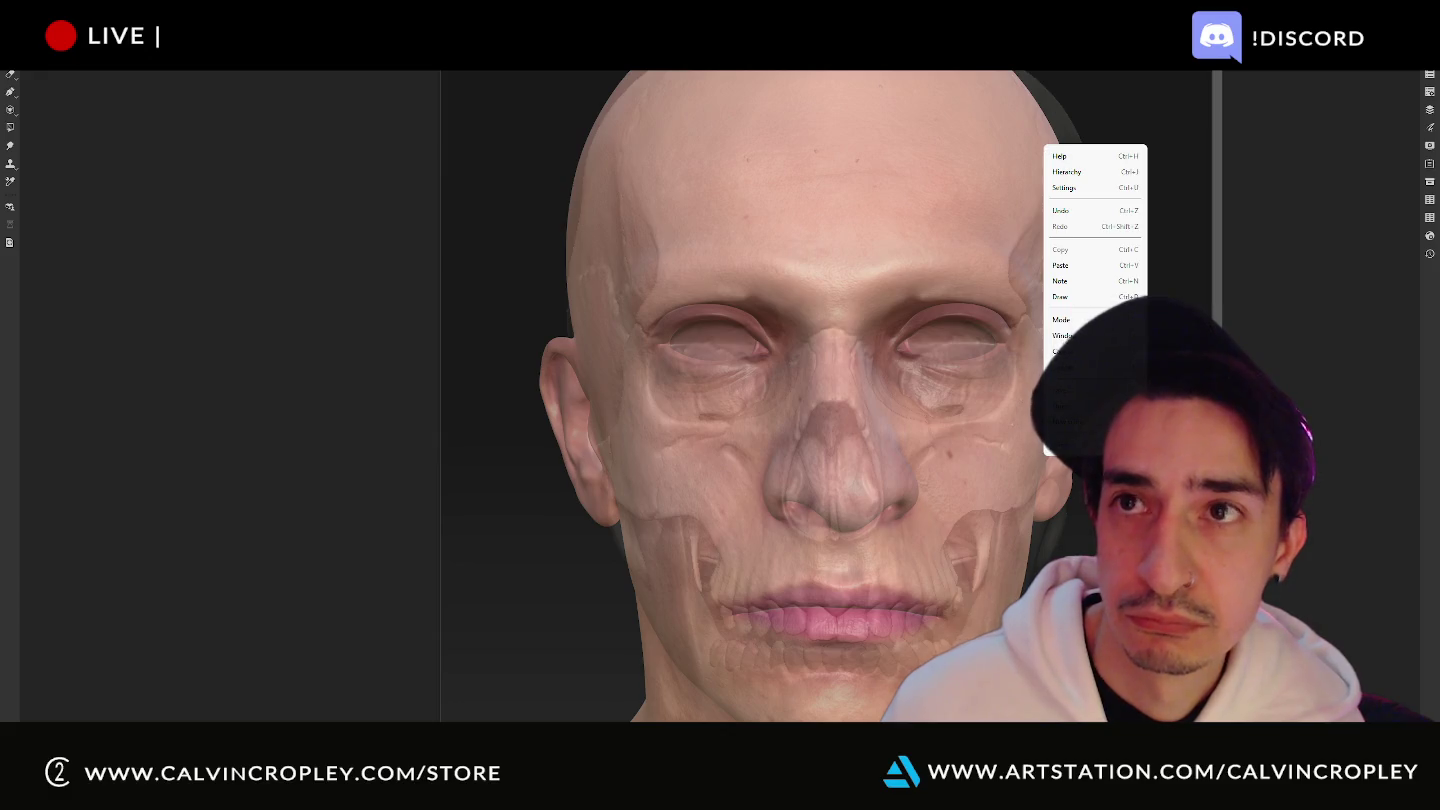
key(Escape)
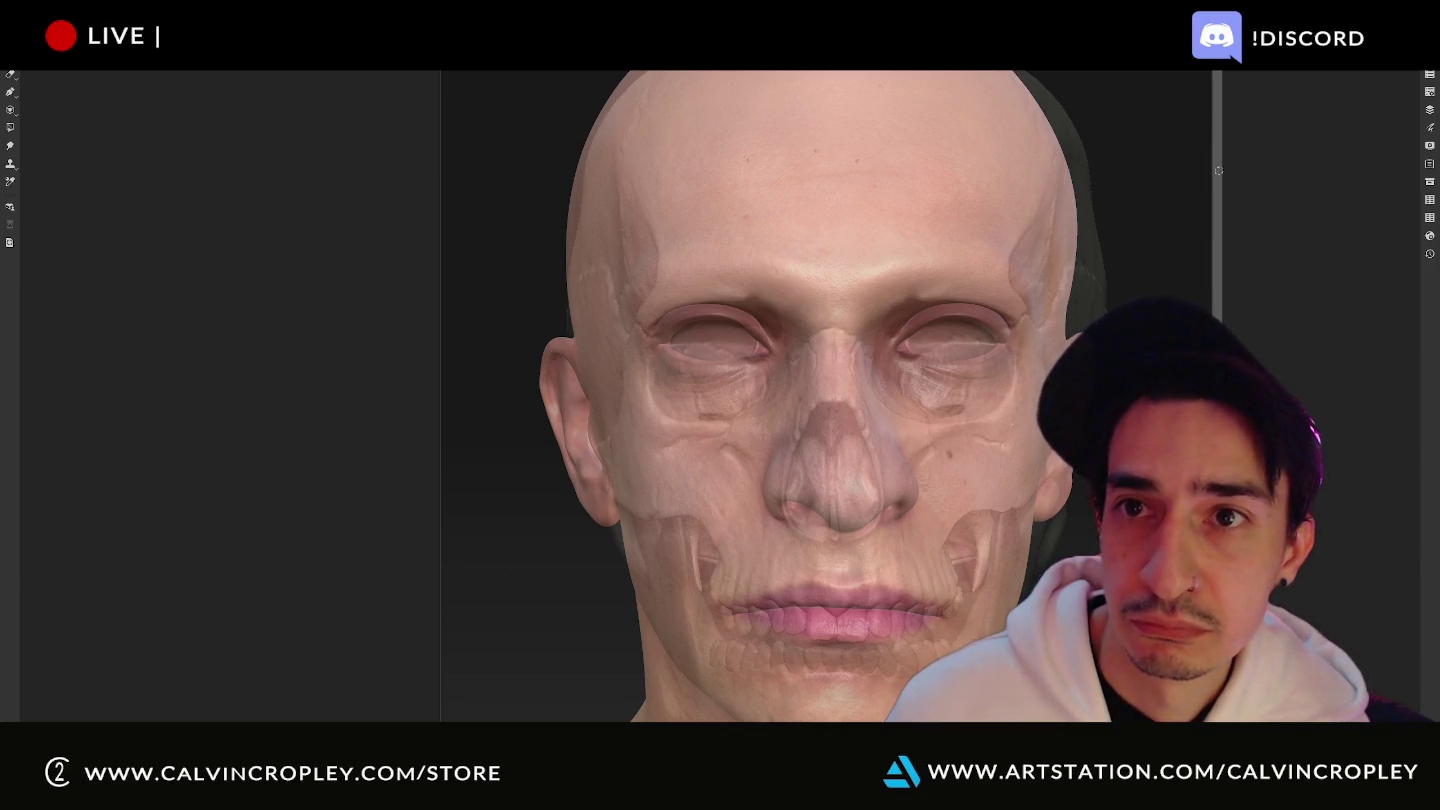
right_click(992, 181)
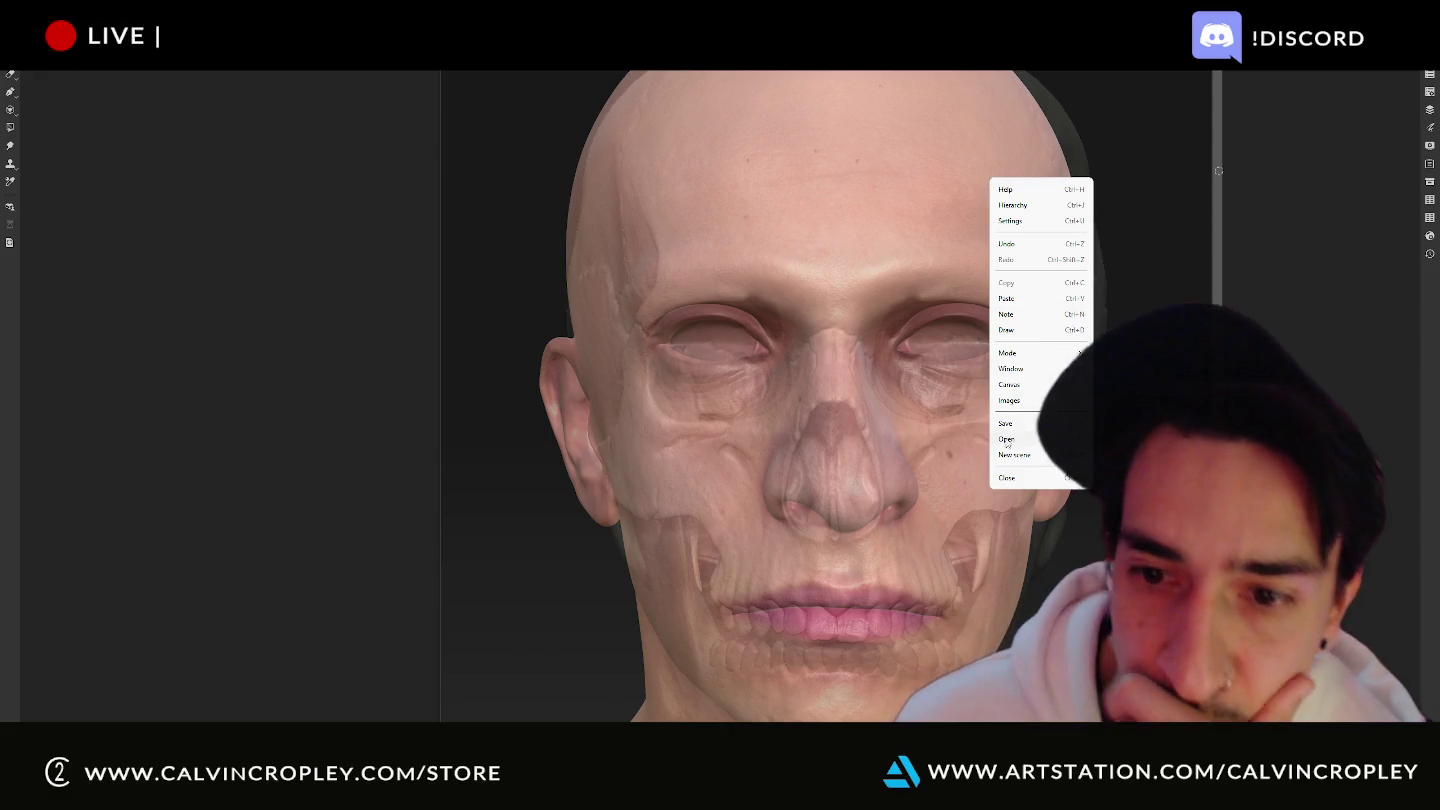
mouse_move(1018, 384)
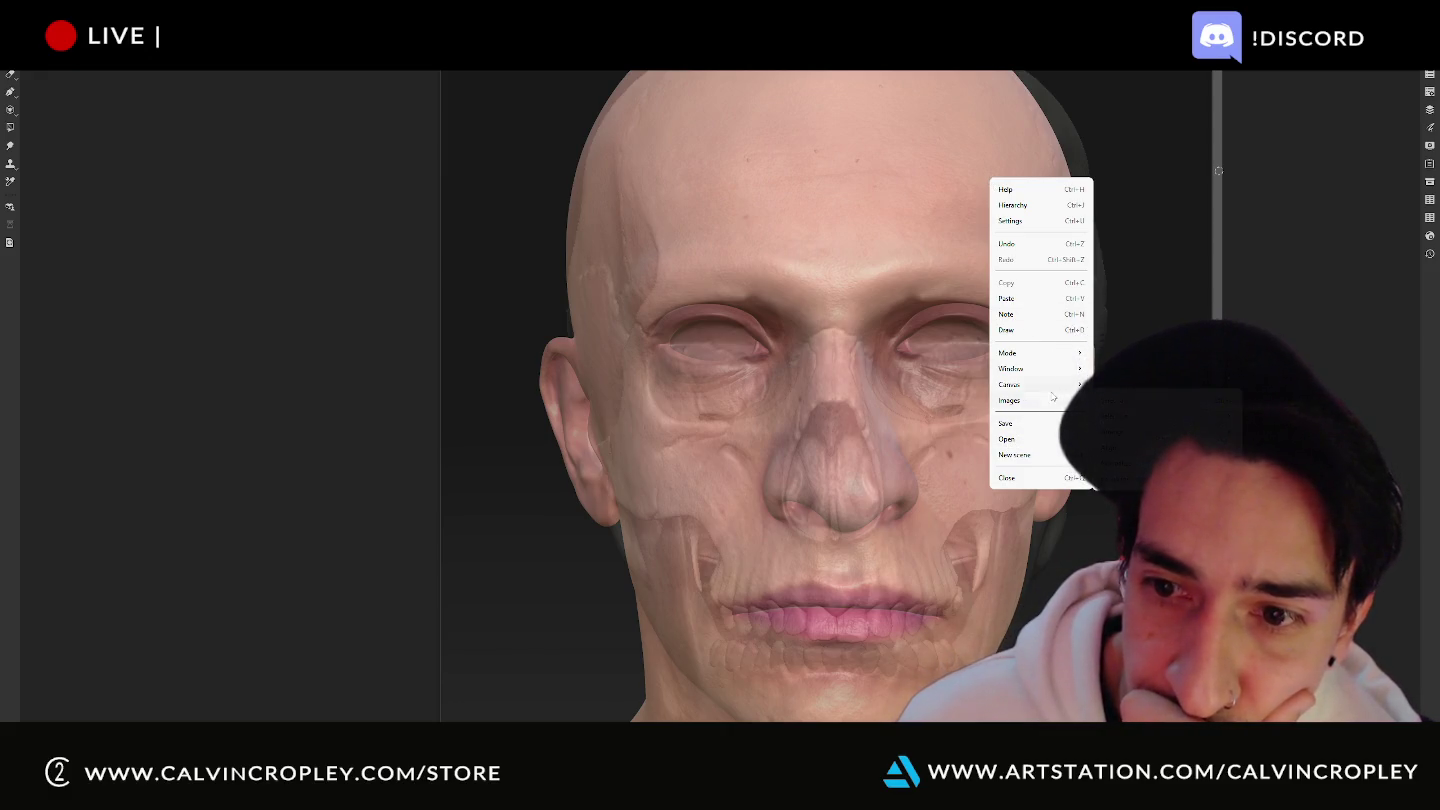
click(1129, 401)
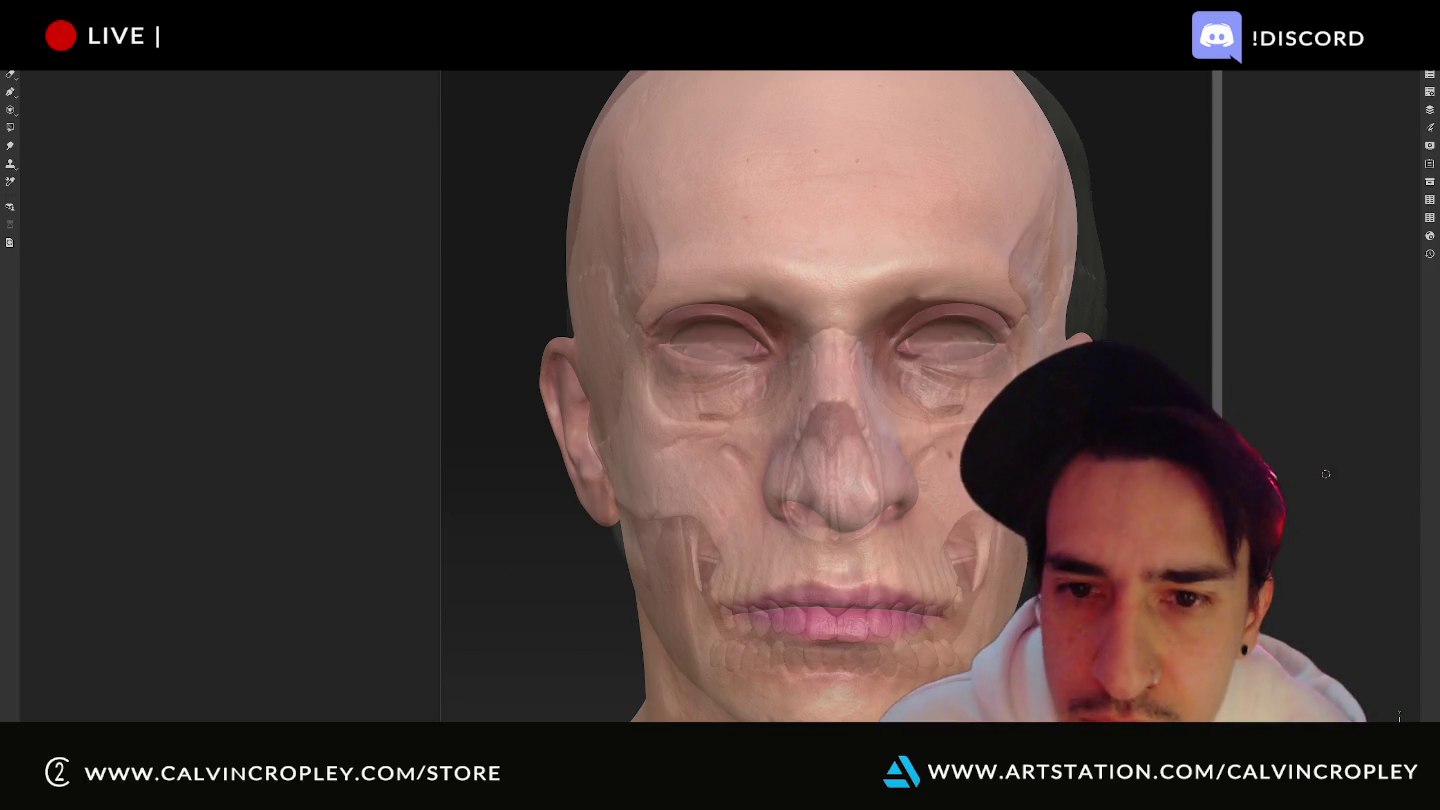
Nudge the head left, unlock the PureRef canvas with Ctrl+R, and drag the skull back over the face.
alt+drag(1326, 473, 1328, 477)
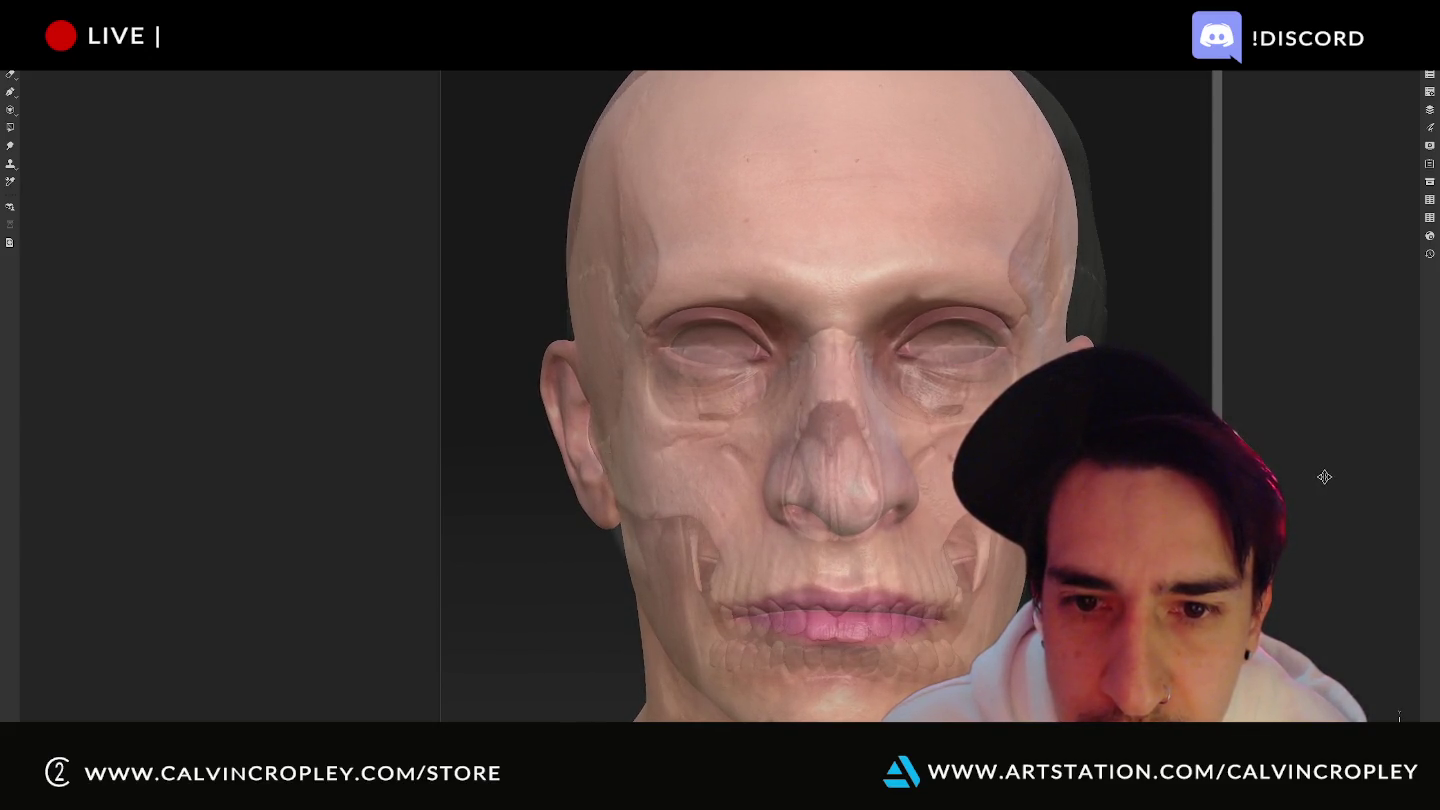
alt+drag(1328, 478, 1327, 477)
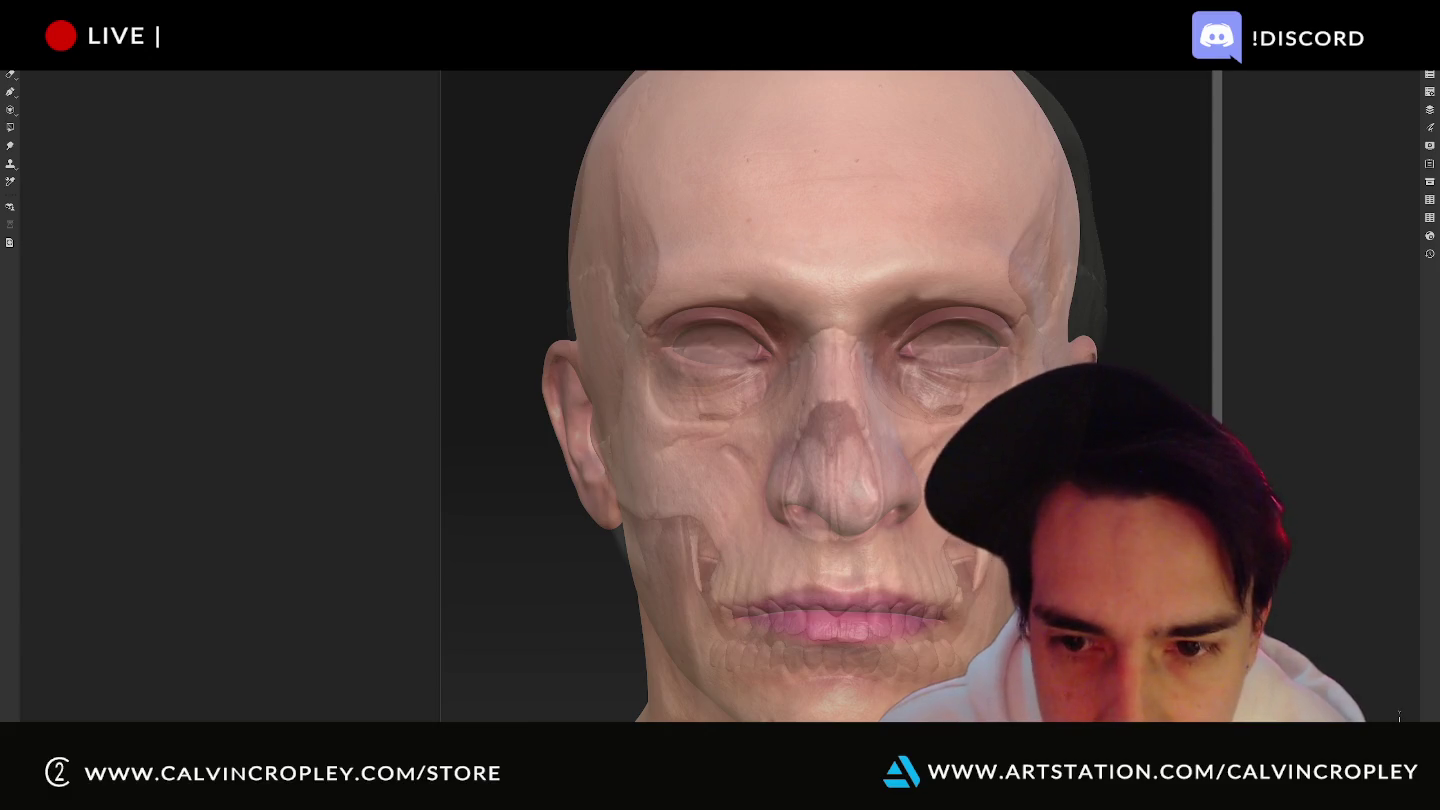
key(ctrl+z)
key(ctrl+r)
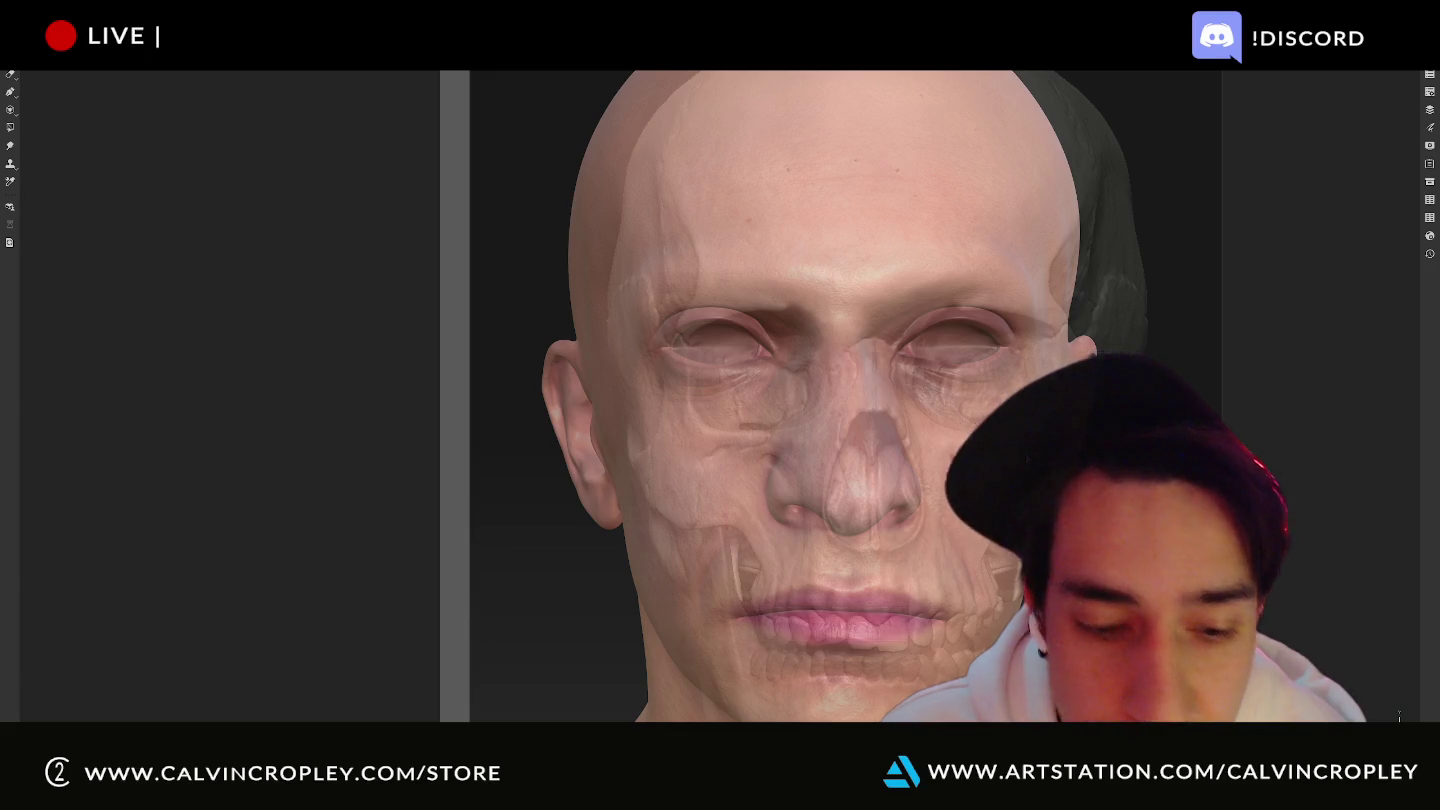
key(ctrl+r)
mouse_move(1024, 461)
mouse_down()
mouse_move(699, 461)
mouse_move(1019, 462)
mouse_up()
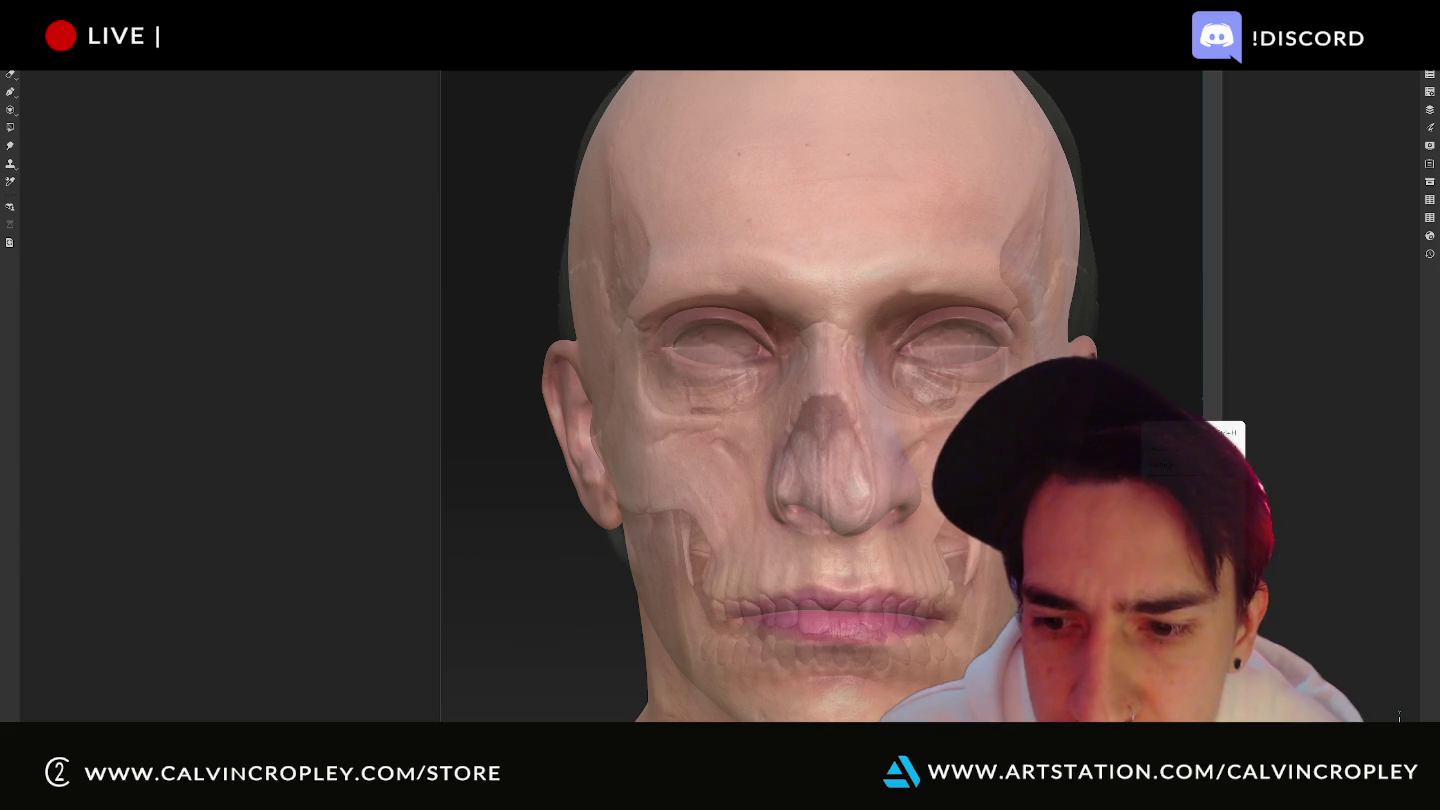
right_click(1398, 714)
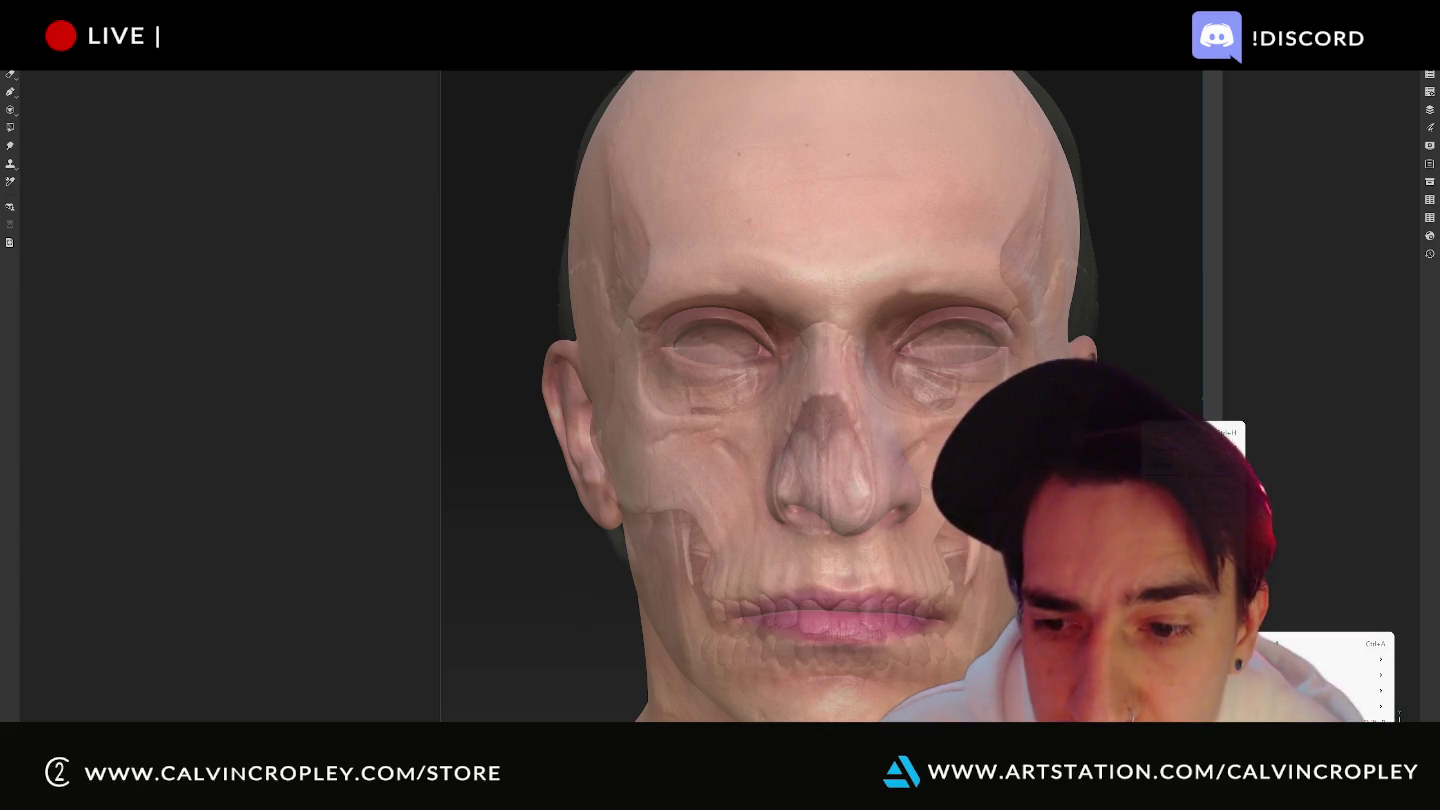
click(1398, 714)
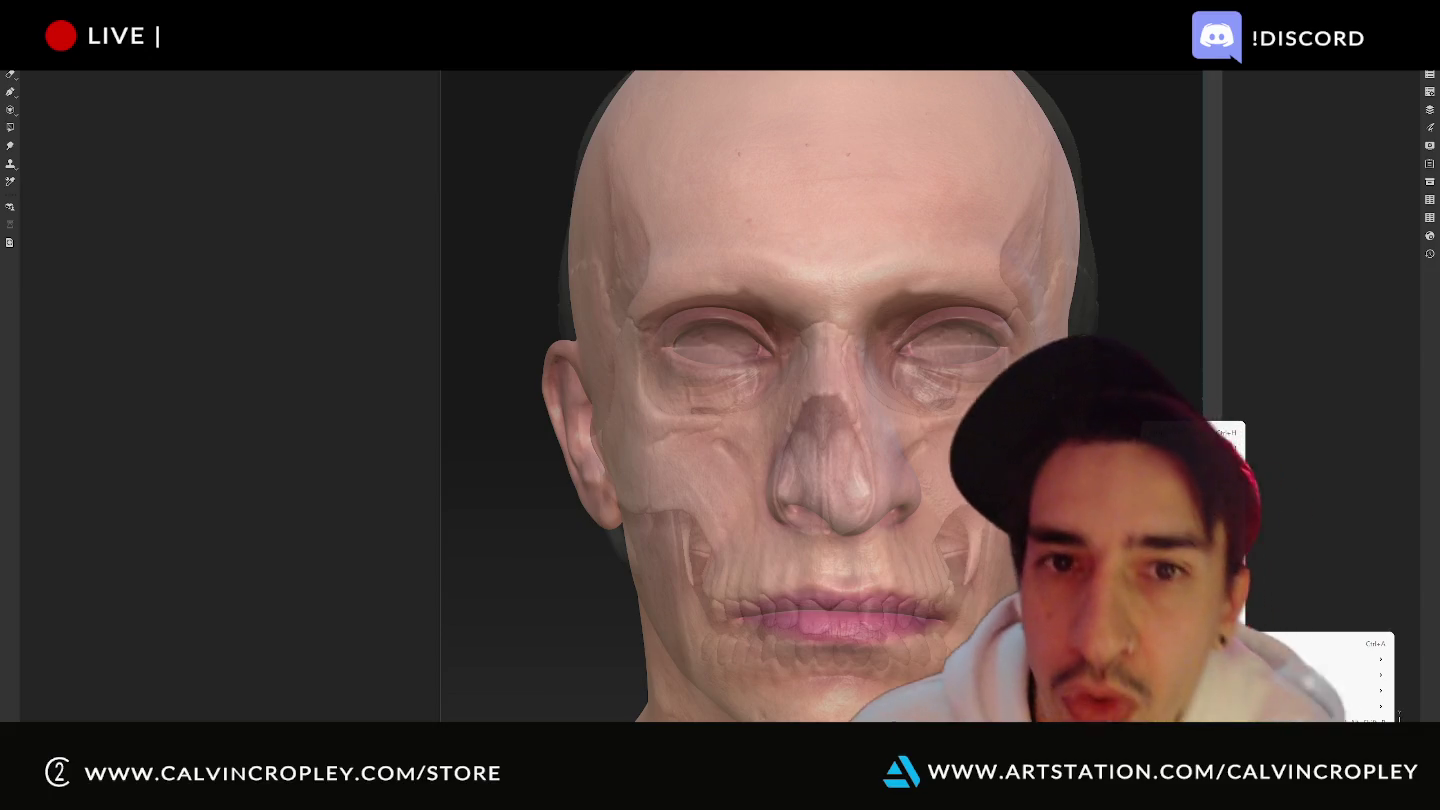
key(Escape)
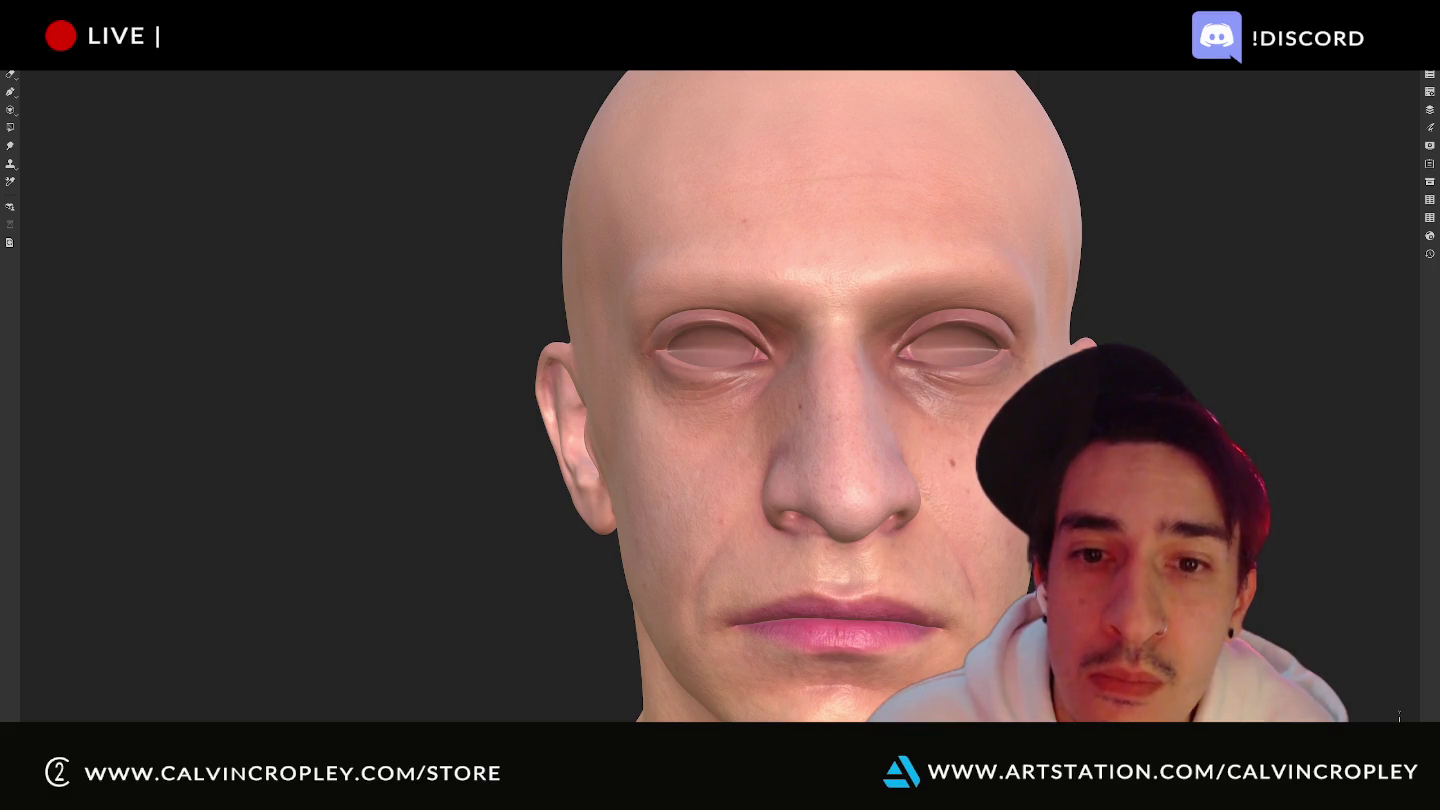
Zoom out, frame the whole bust with F, restore the UI panels and add a fill layer.
scroll(1175, 239, down, 1)
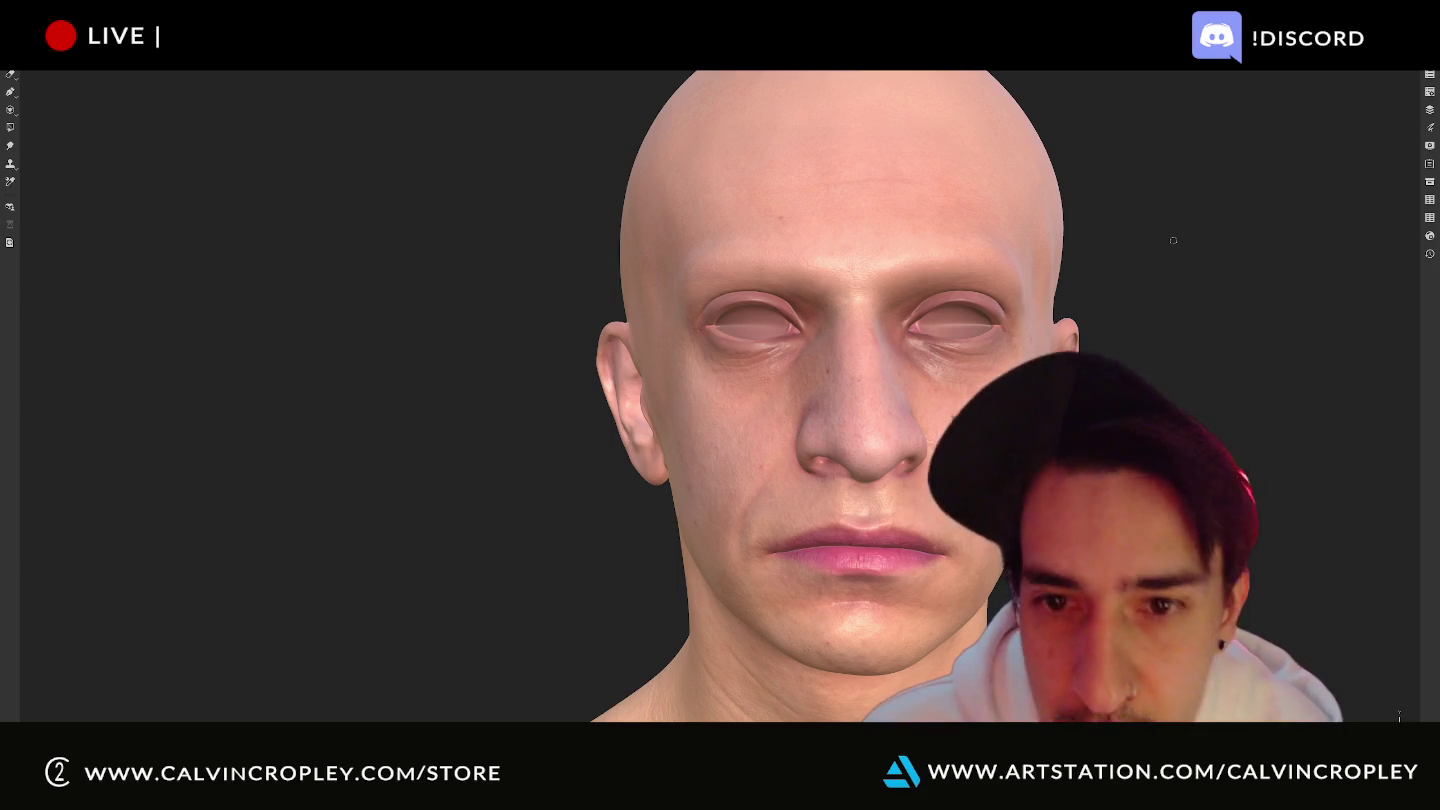
key(f)
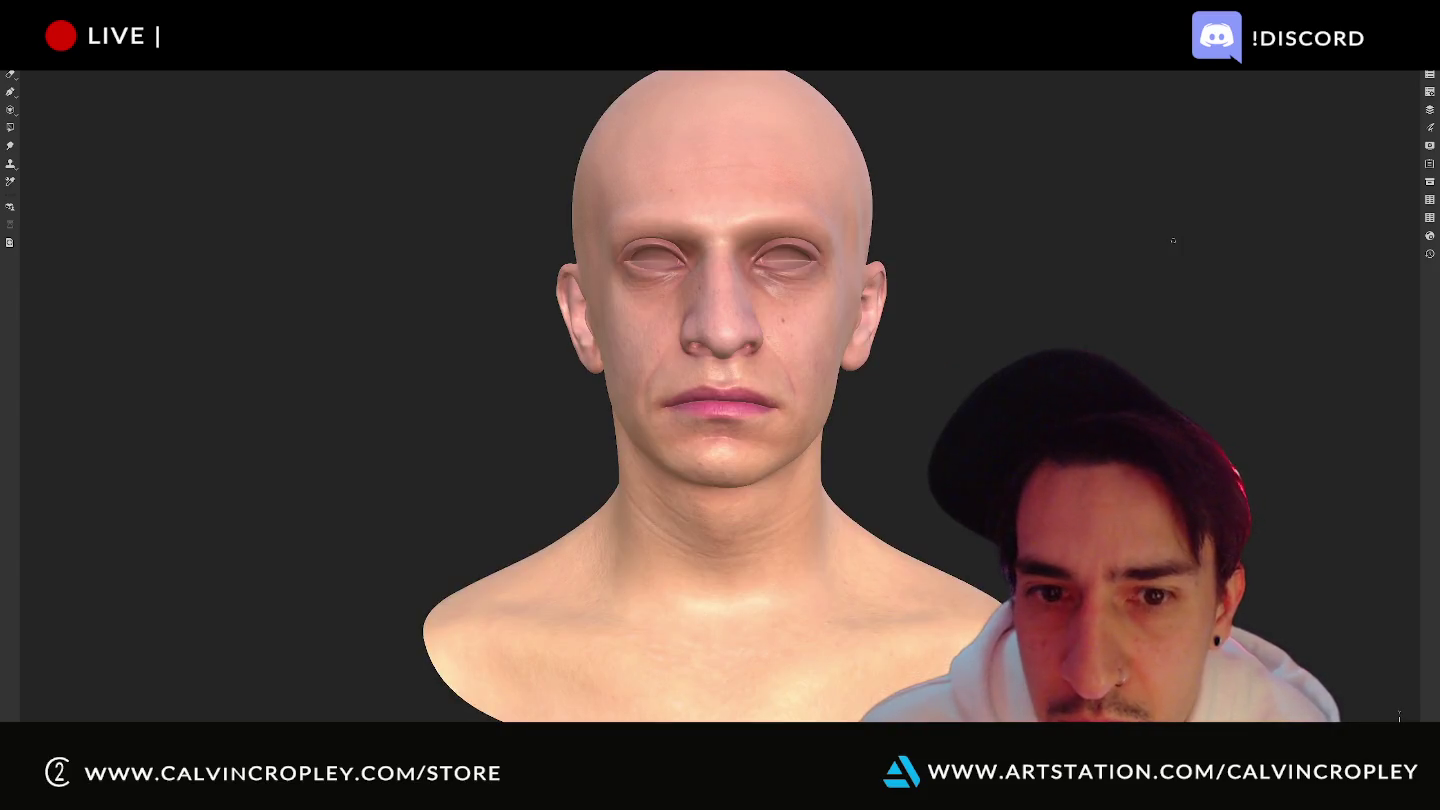
key(Tab)
key(Tab)
key(Tab)
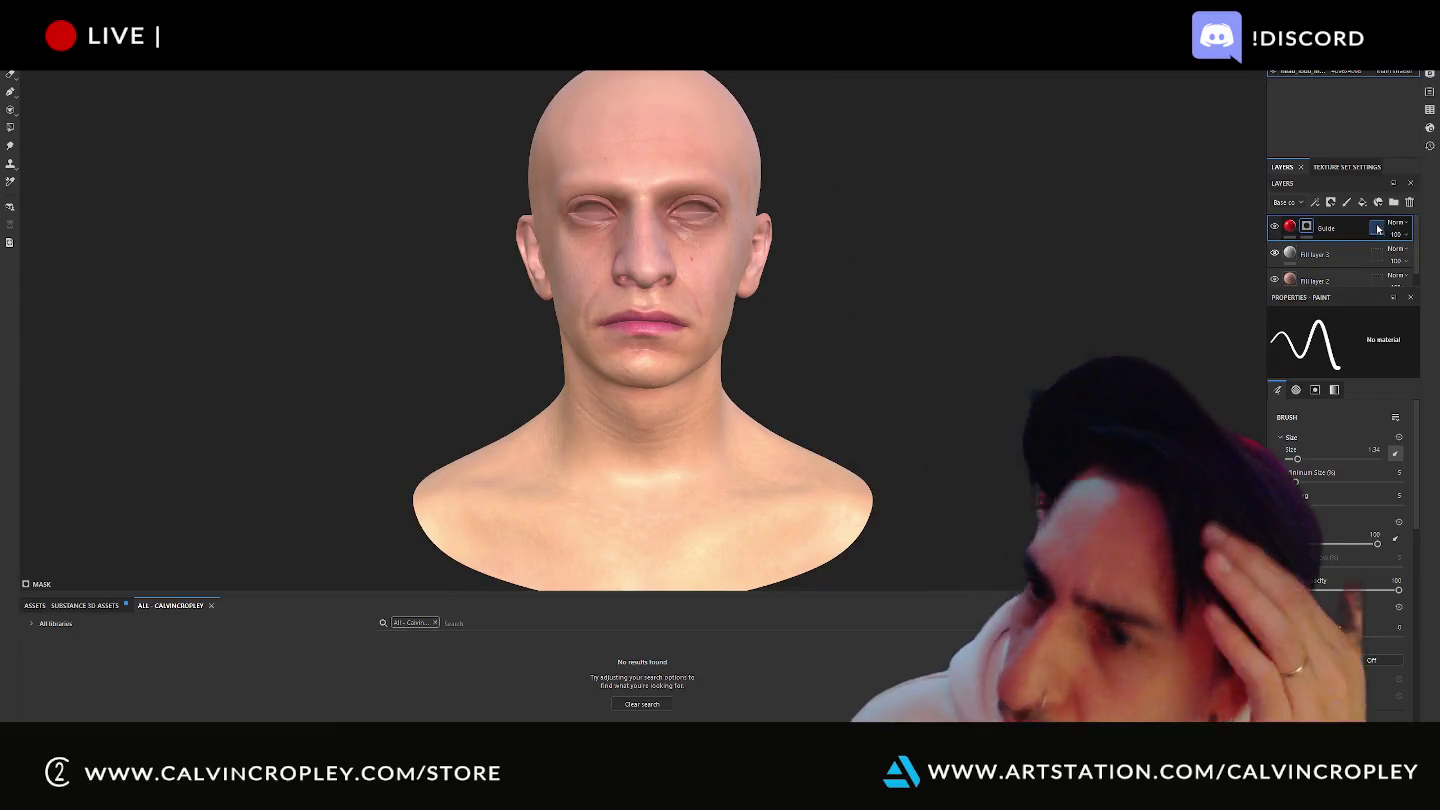
click(1362, 203)
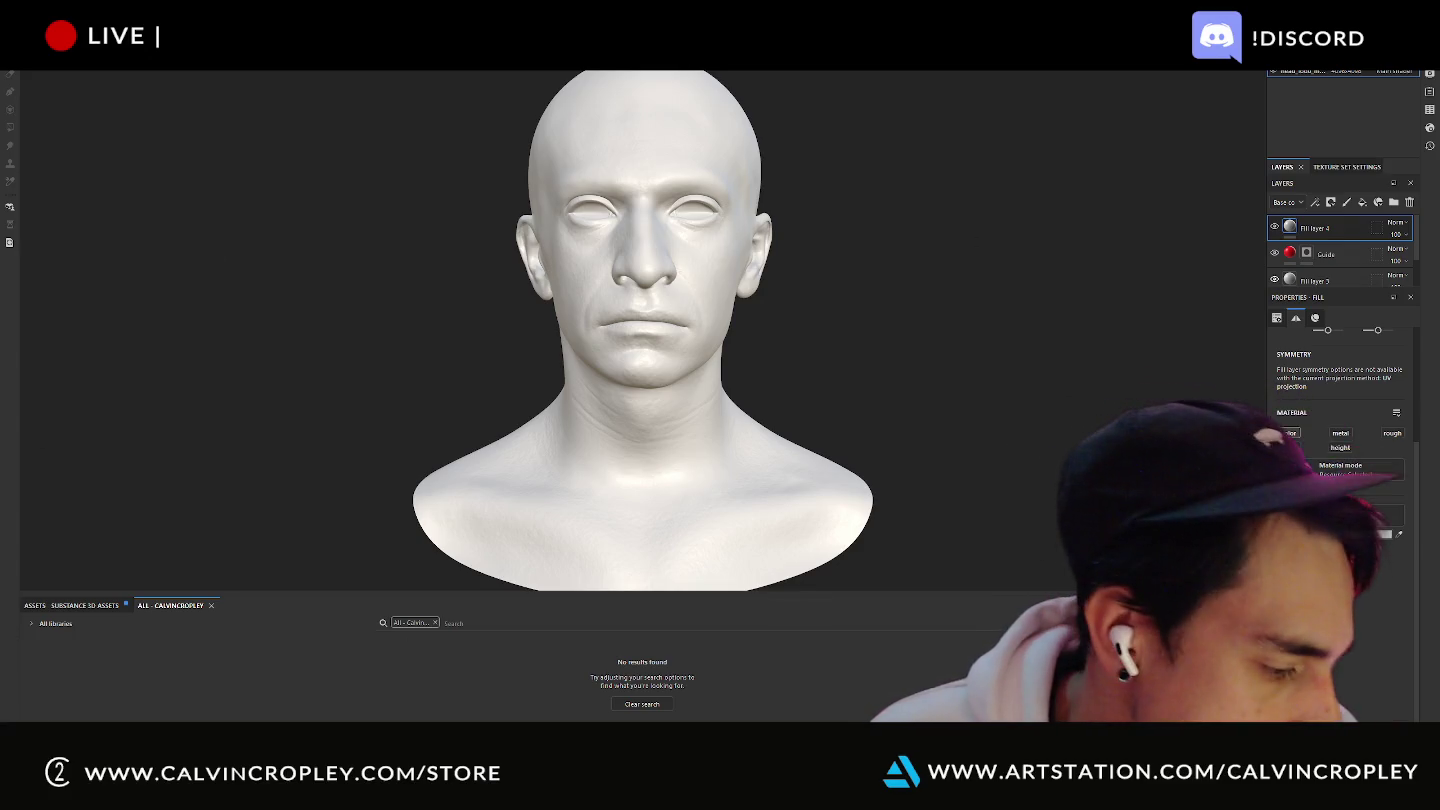
Open File Explorer with Win+E and go to the Desktop folder.
key(super+e)
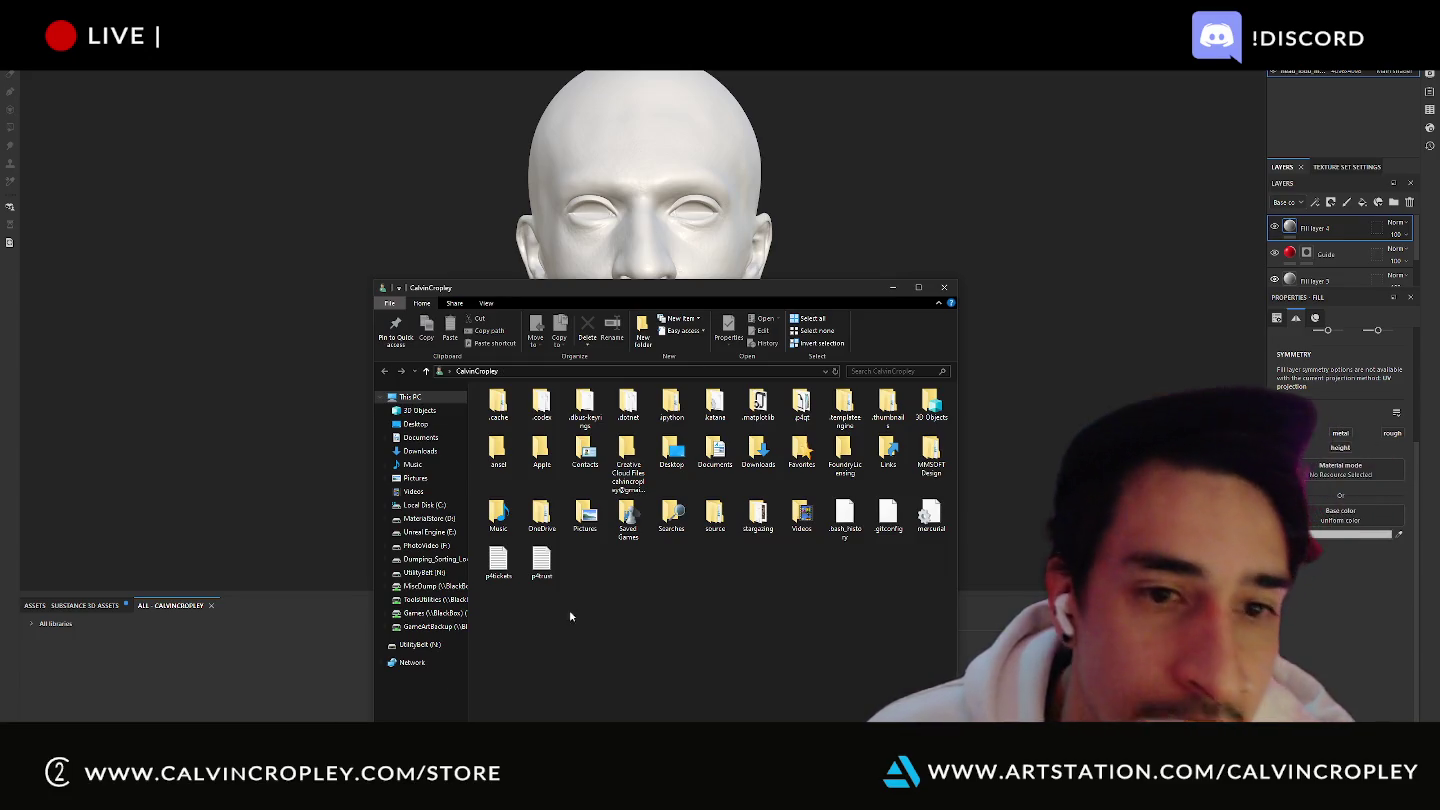
click(413, 425)
Preview the skull image, then drag it from the Desktop onto Fill layer 4's Base color slot.
scroll(767, 581, down, 2)
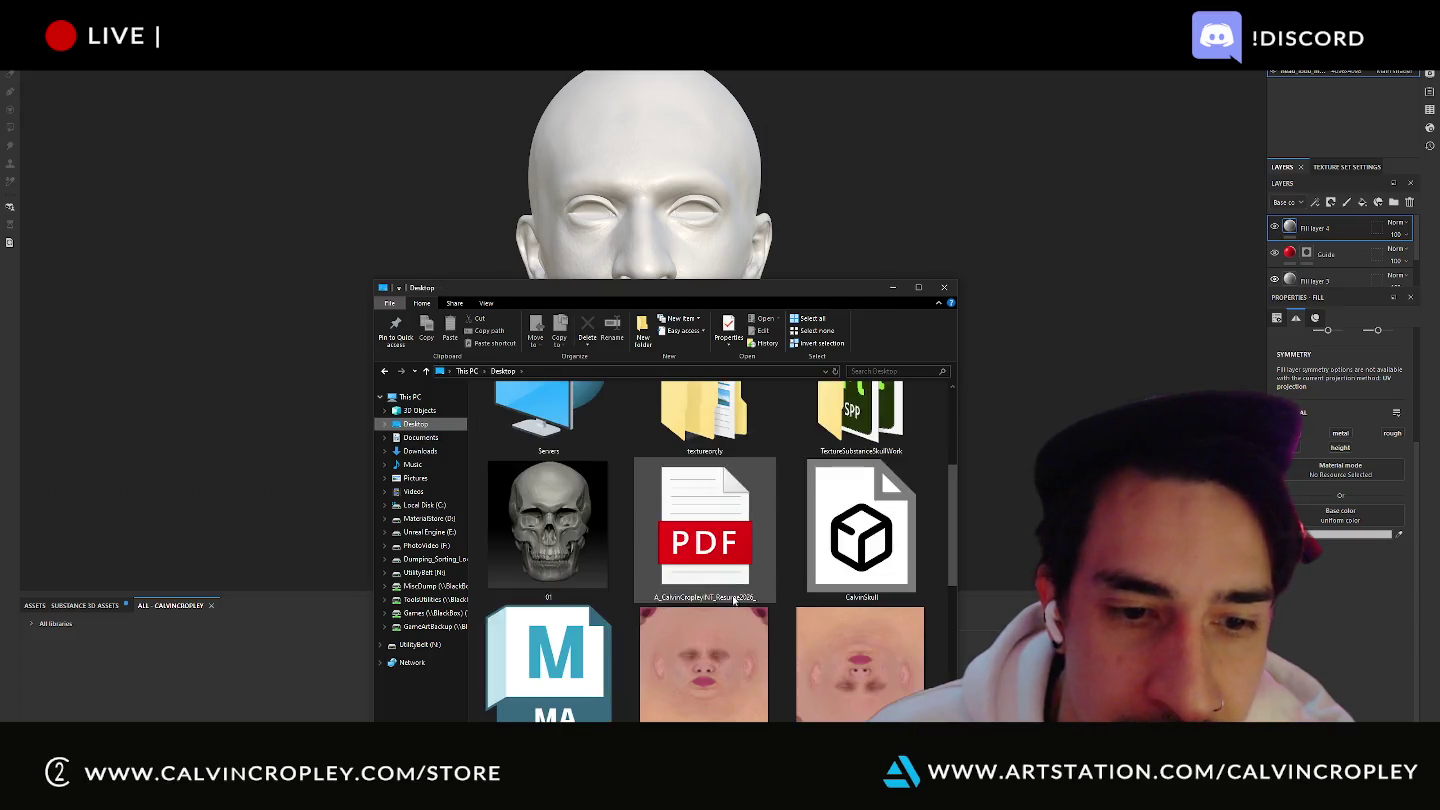
click(587, 527)
double_click(586, 526)
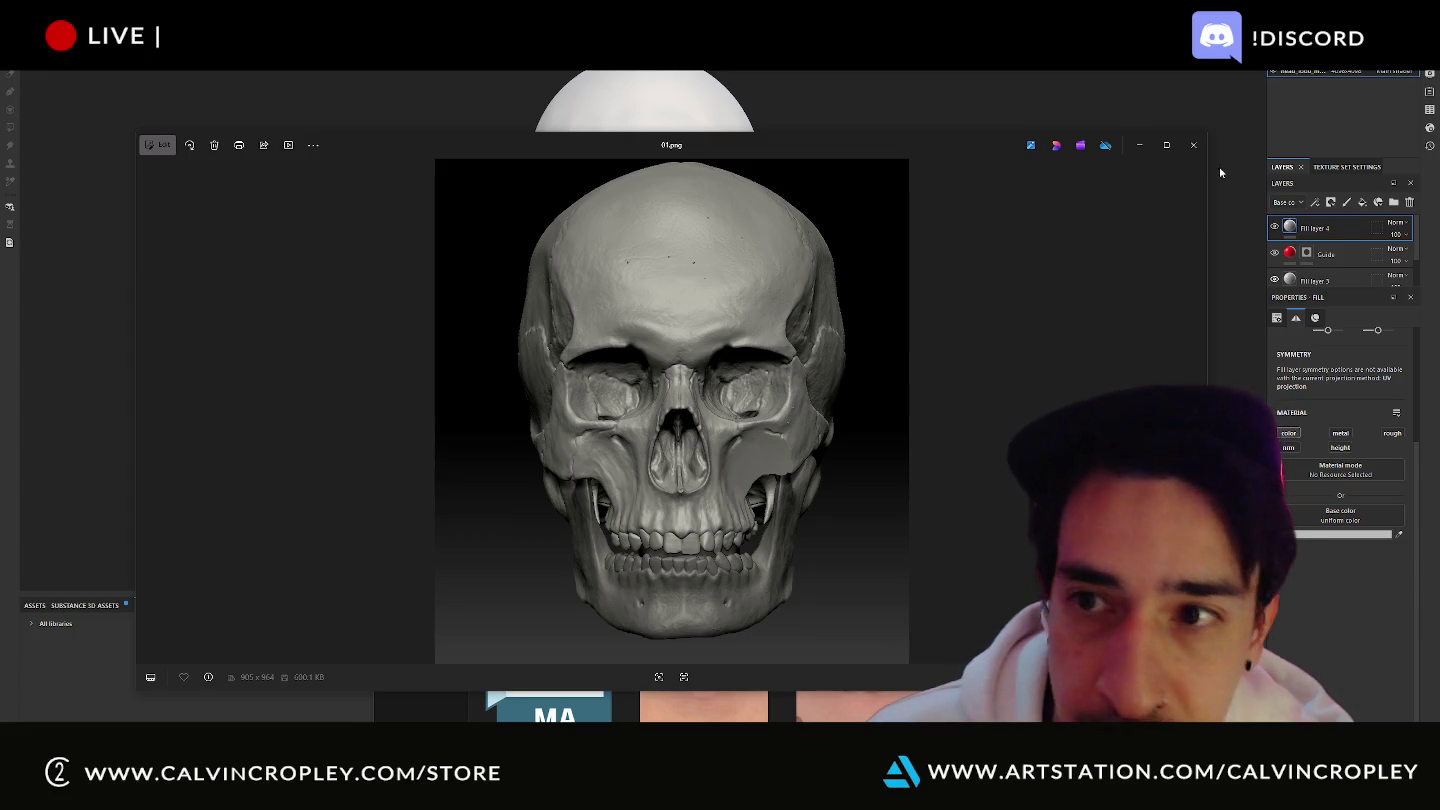
click(1192, 145)
mouse_move(548, 526)
mouse_down()
mouse_move(1341, 492)
mouse_move(1341, 510)
mouse_up()
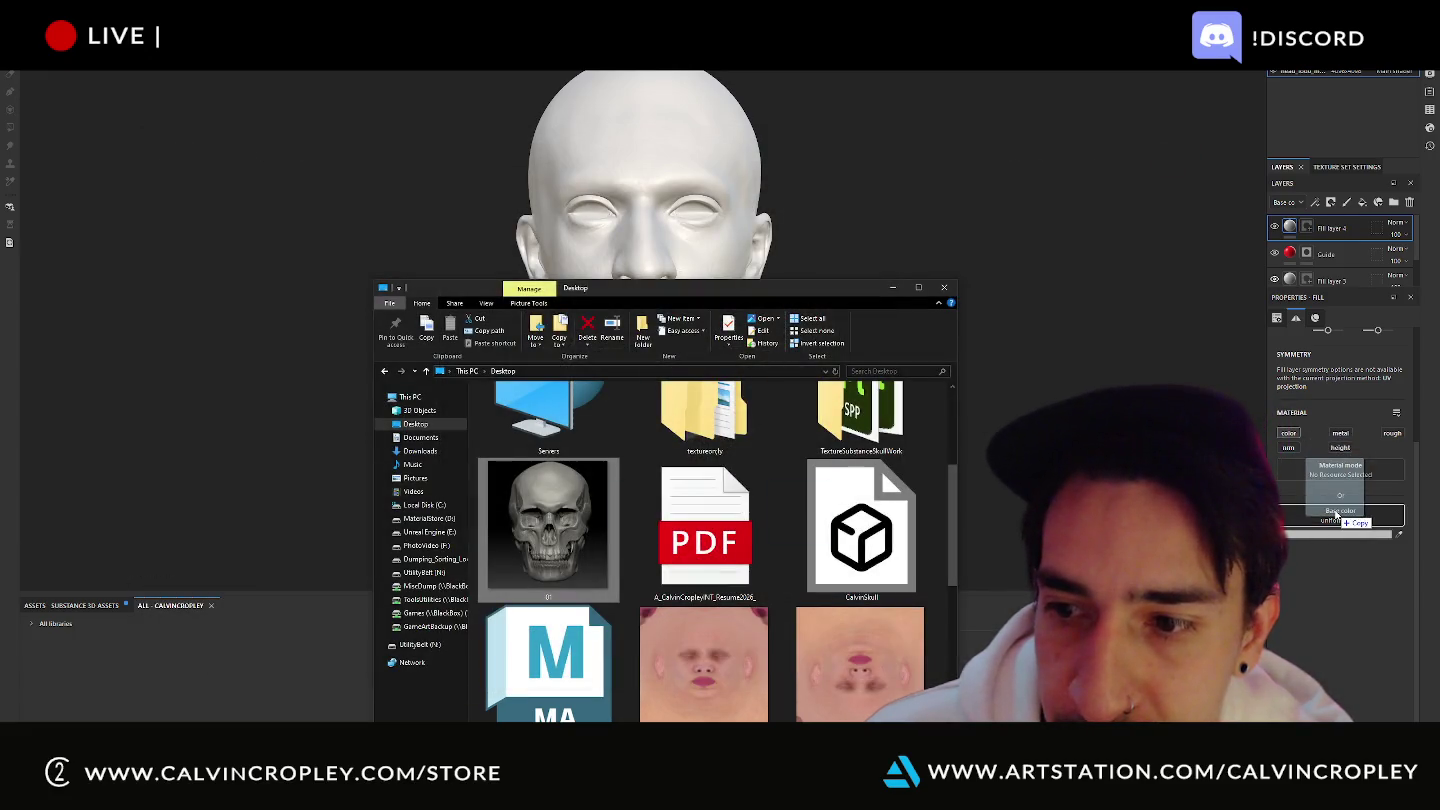
click(944, 287)
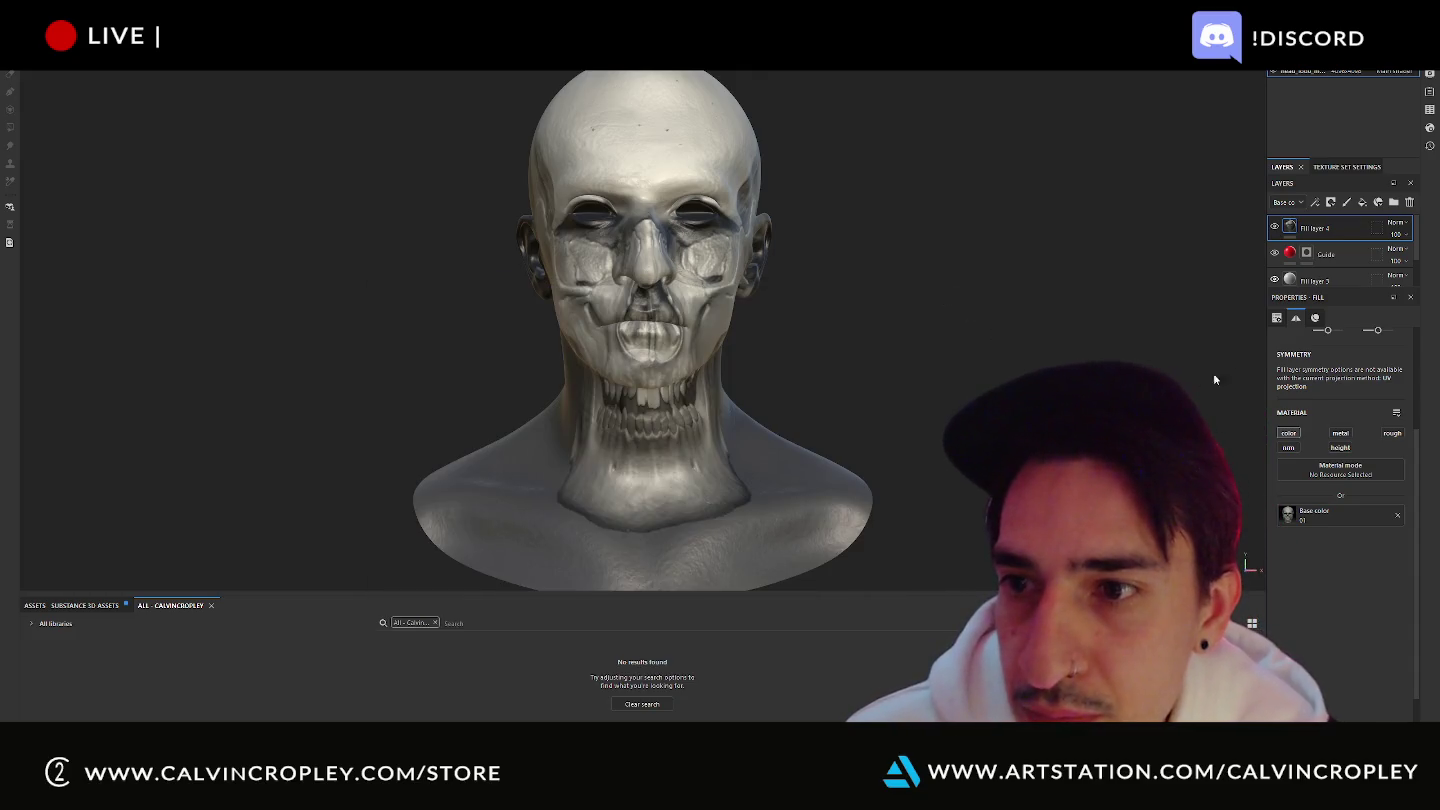
Switch Fill layer 4 to Planar projection, fit the box over the face, and set Depth Culling Hardness to 0.
scroll(1351, 416, up, 3)
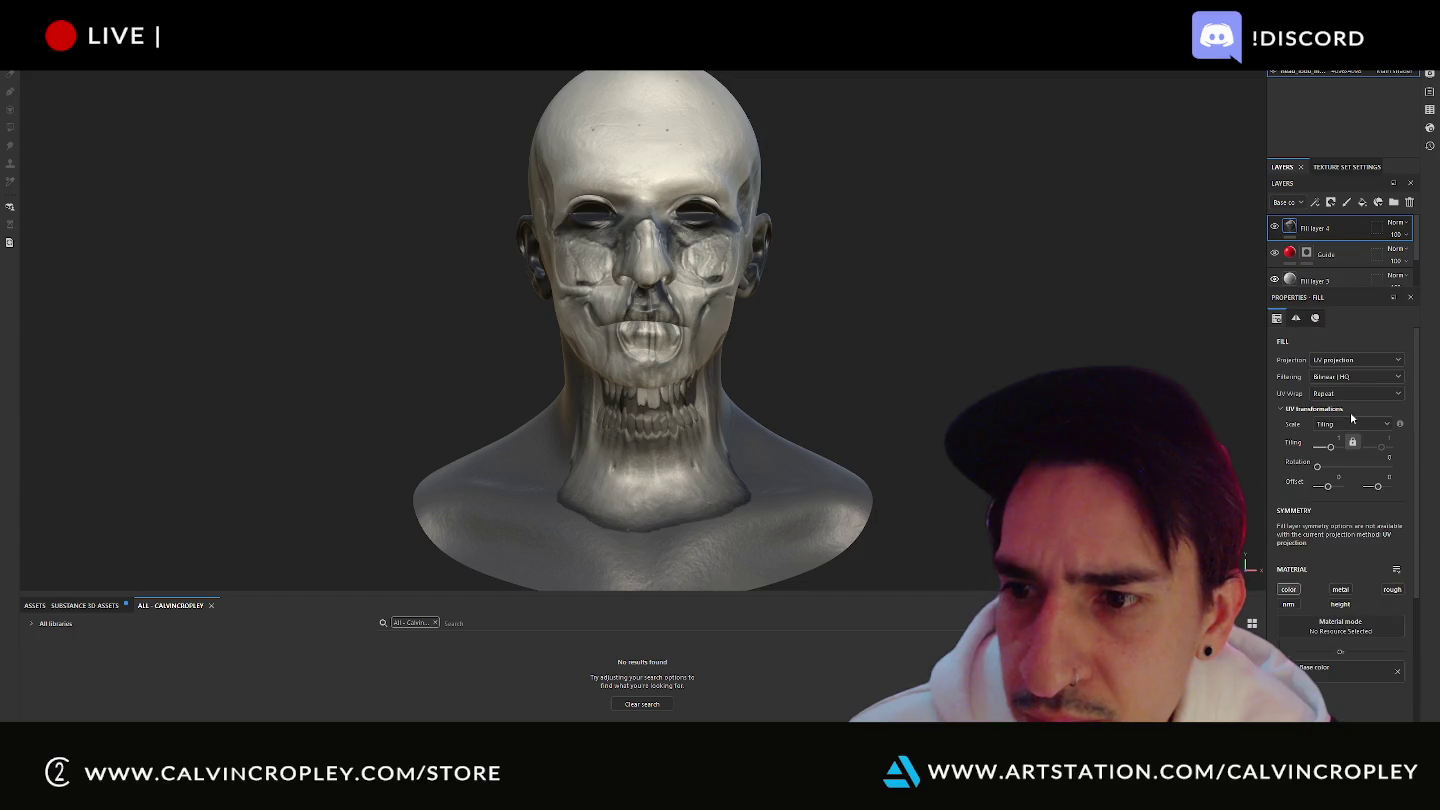
click(1345, 361)
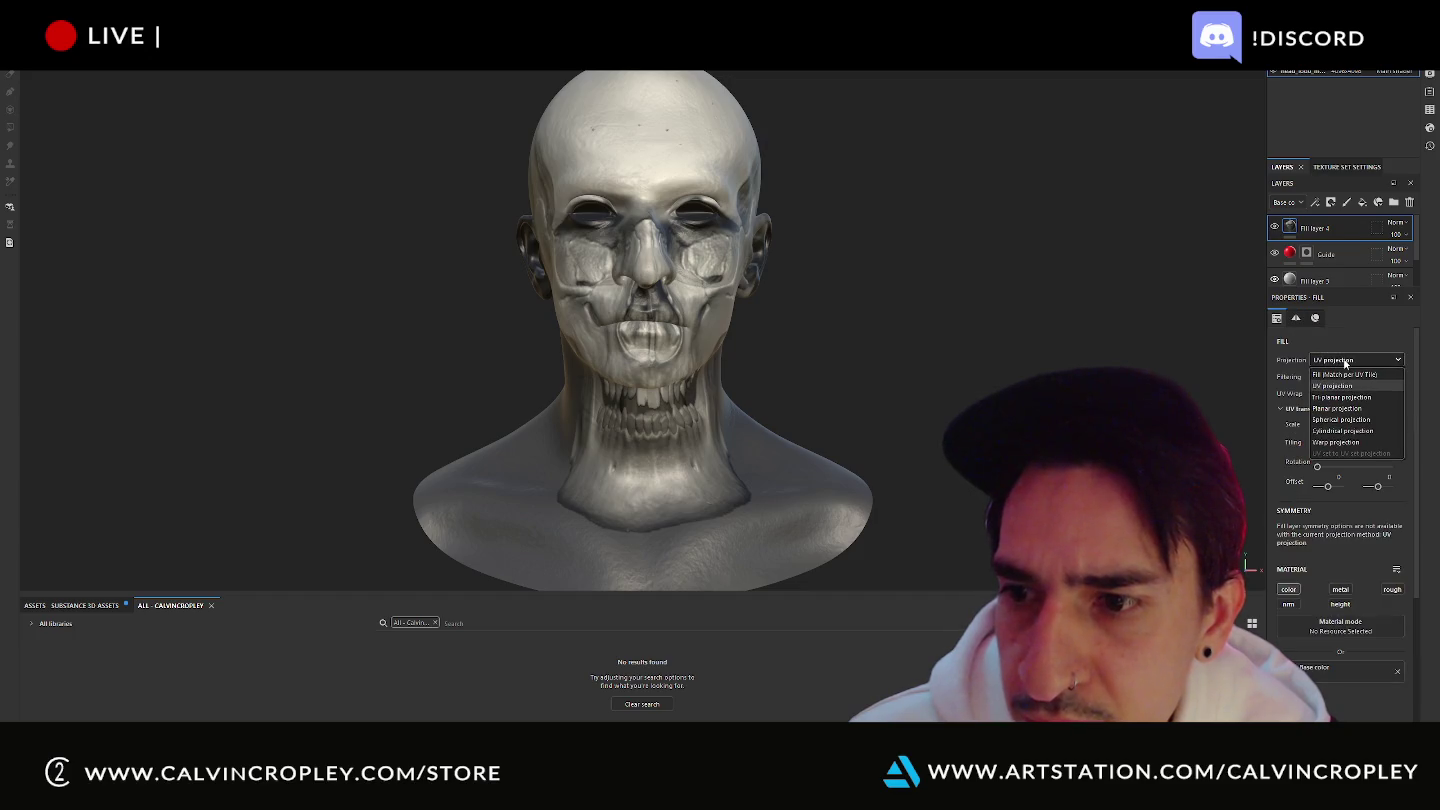
click(1349, 410)
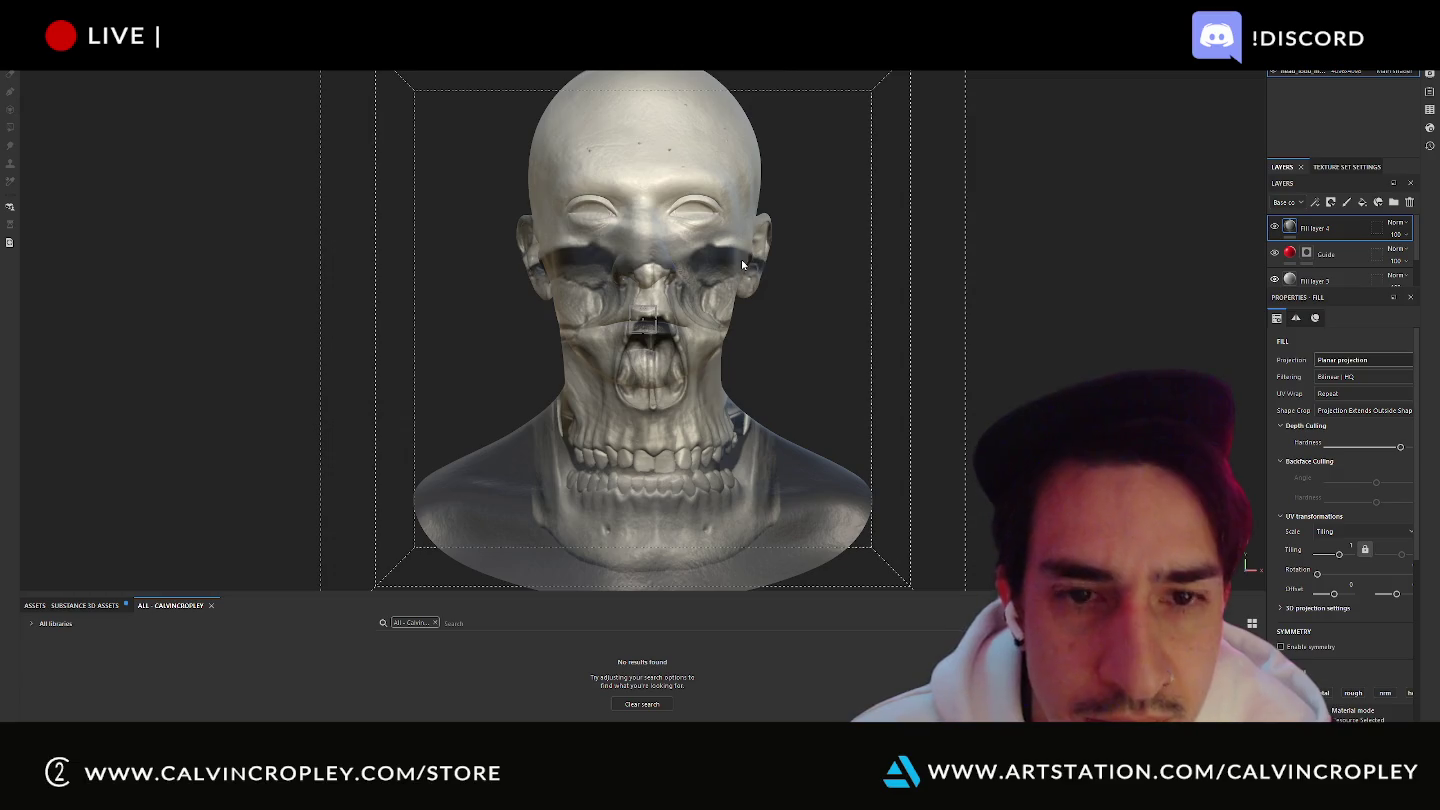
mouse_move(644, 320)
mouse_down()
mouse_move(319, 588)
mouse_move(333, 584)
mouse_up()
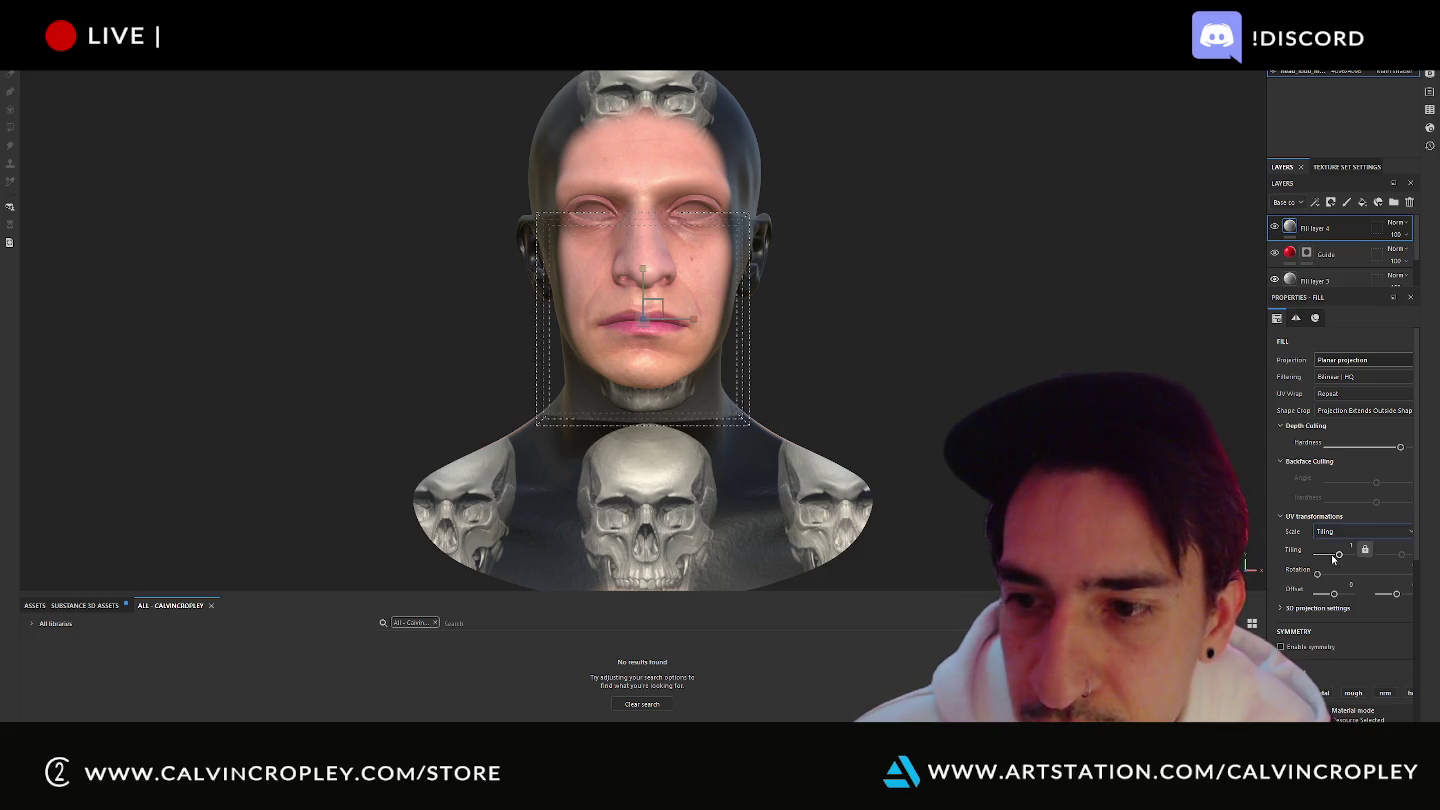
alt+drag(909, 363, 642, 329)
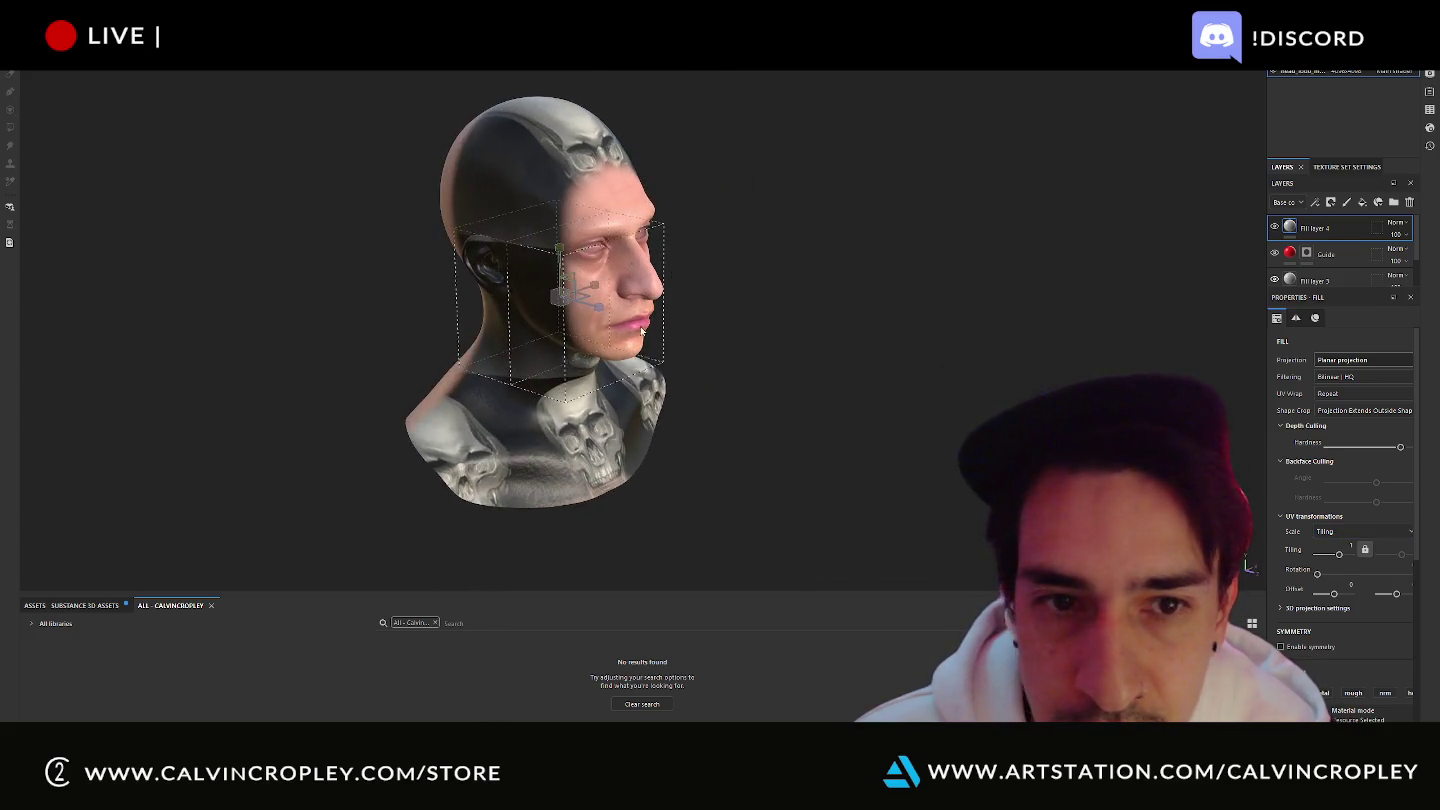
drag(599, 309, 607, 316)
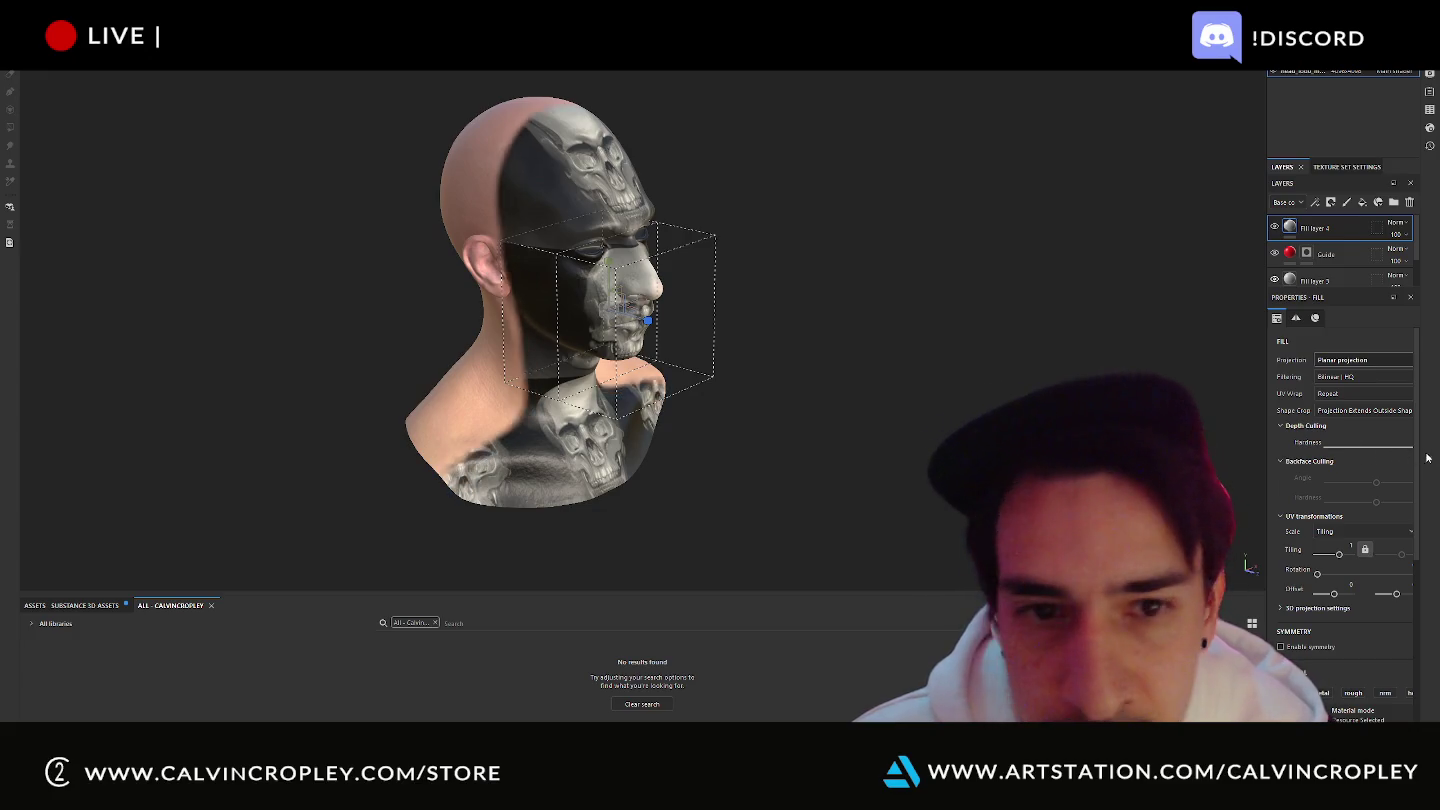
drag(1398, 452, 1103, 440)
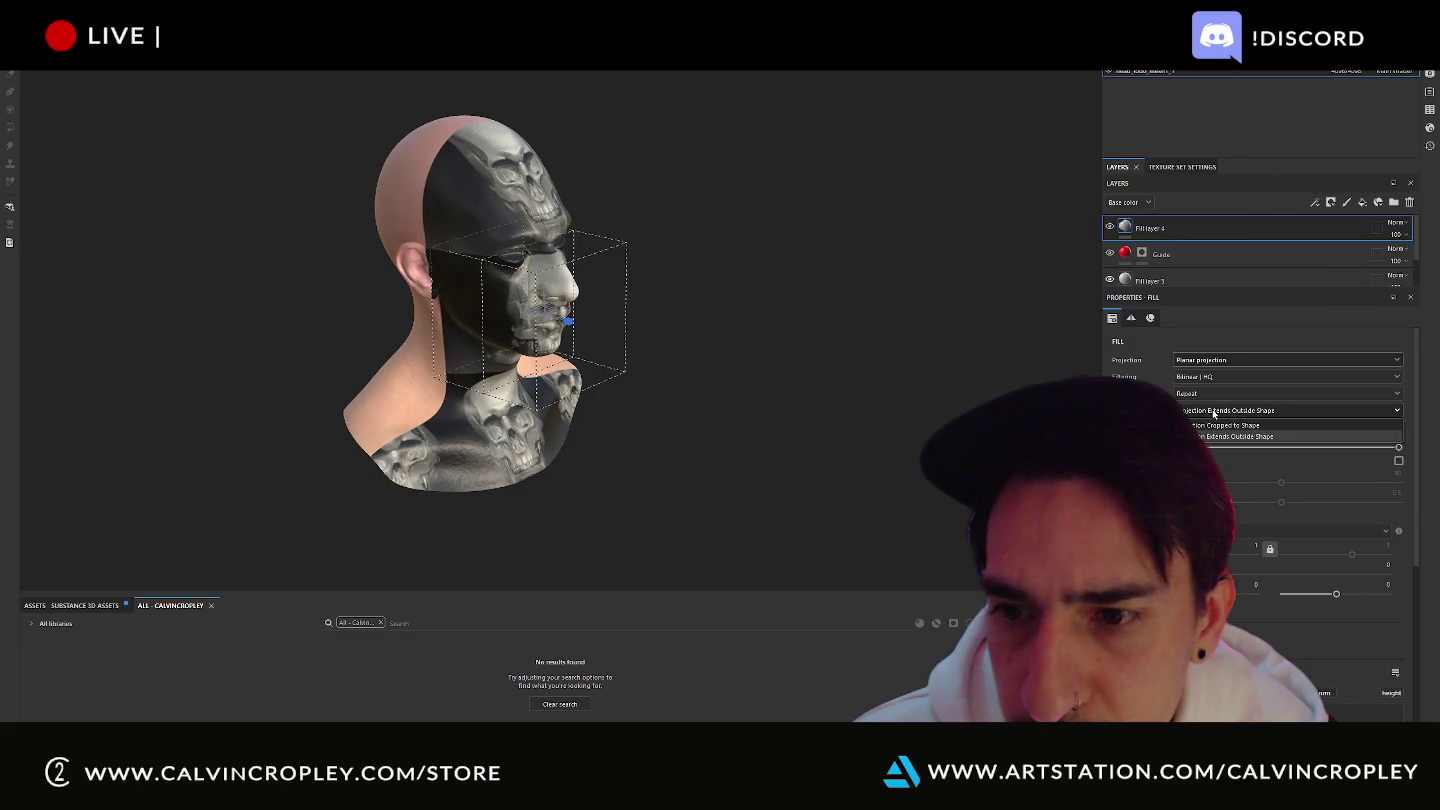
Set the fill's projection wrap to None so the skull stops tiling across the head.
click(1217, 393)
click(1218, 409)
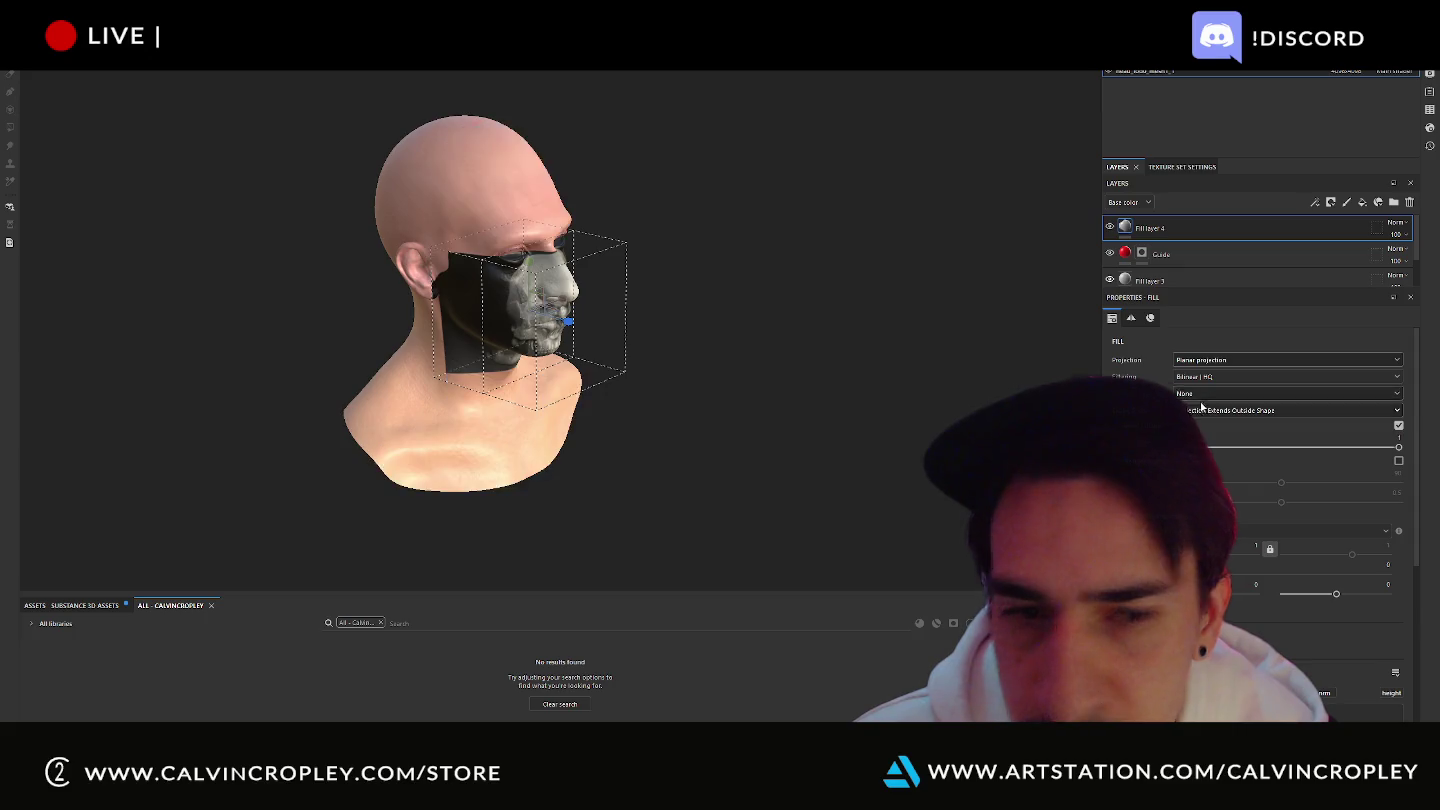
alt+drag(697, 257, 870, 357)
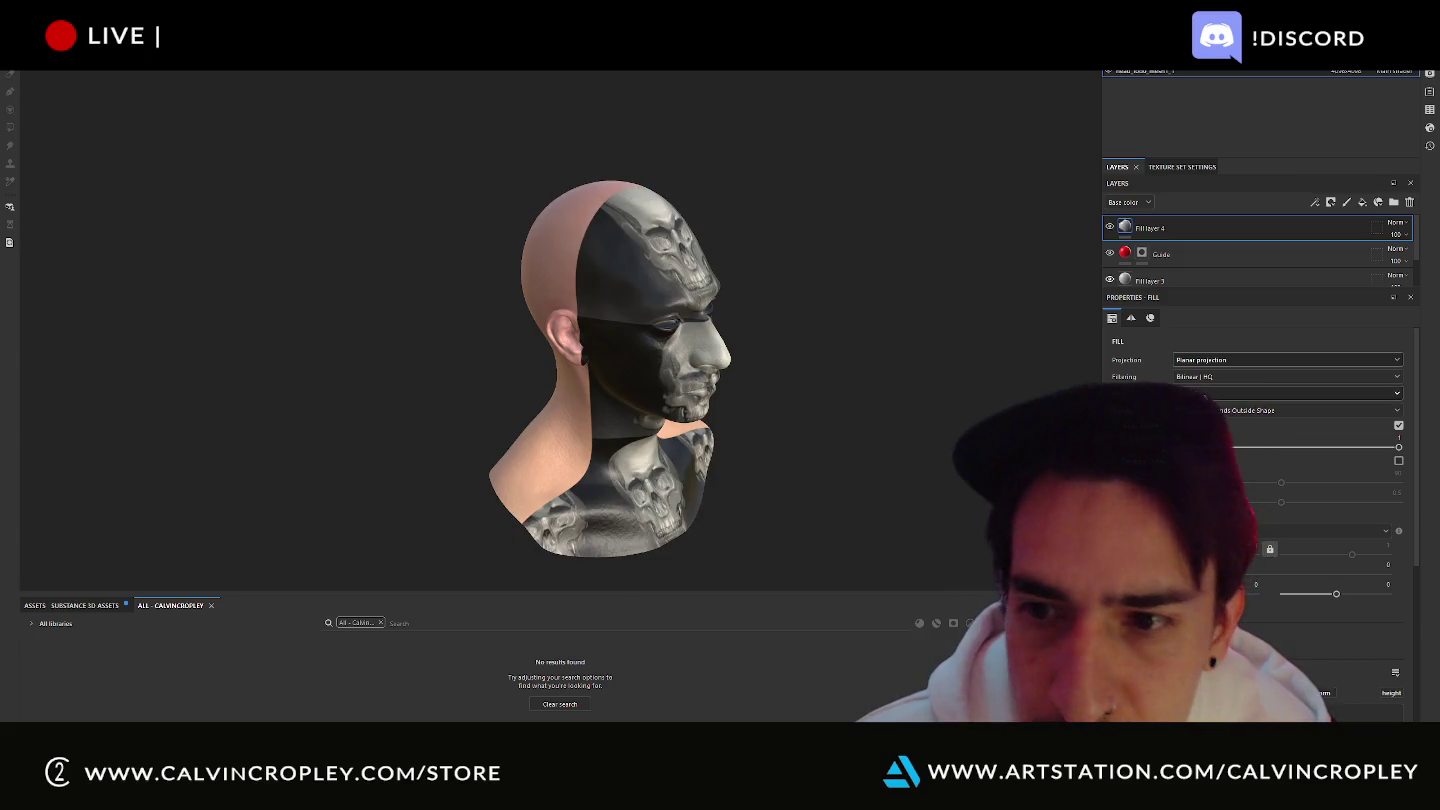
key(ctrl+y)
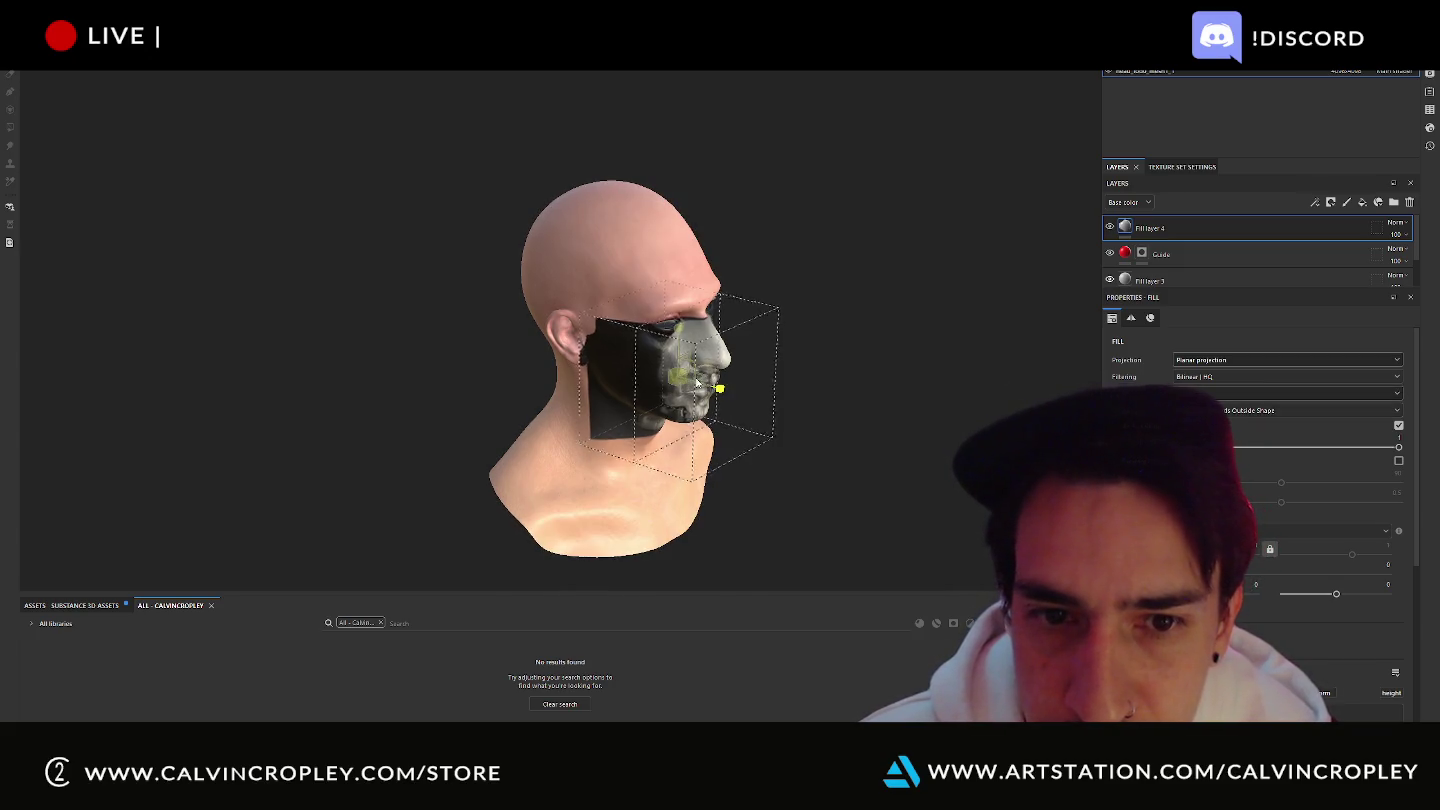
Enlarge the skull projection and shift it down on the head, checking from the front.
drag(722, 388, 843, 367)
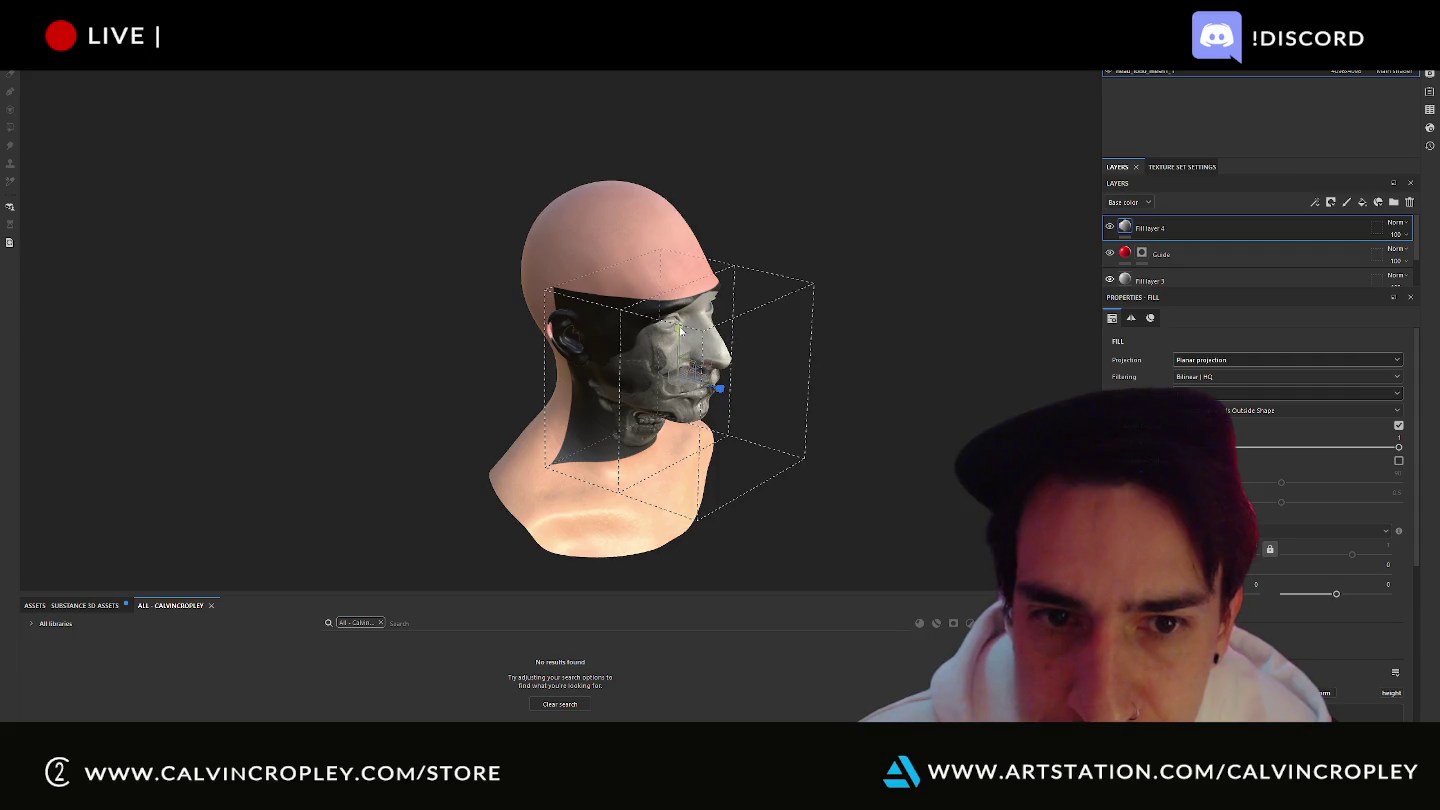
mouse_move(797, 326)
alt+mouse_down()
mouse_move(697, 364)
mouse_move(703, 285)
alt+mouse_up()
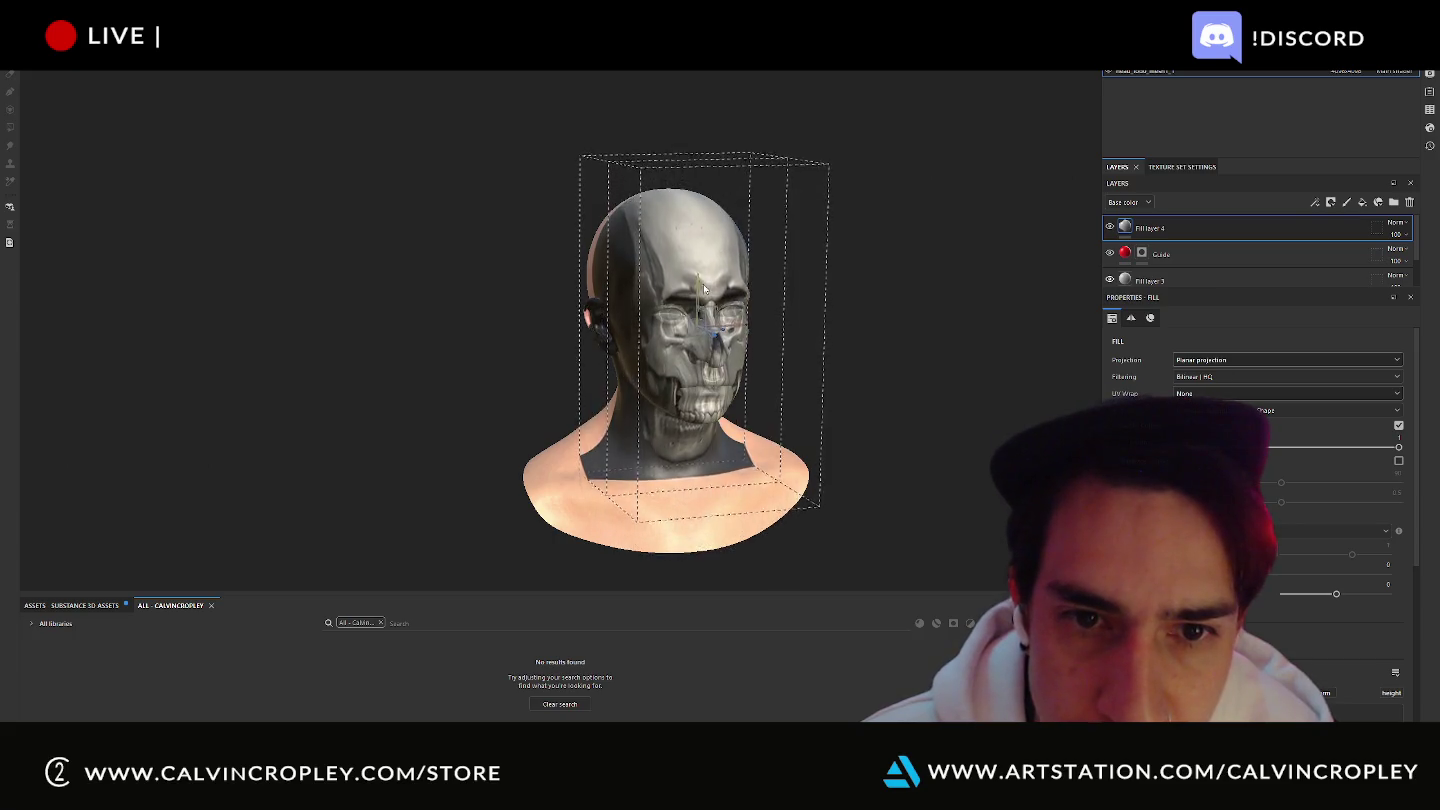
mouse_move(915, 343)
alt+mouse_down()
mouse_move(768, 325)
mouse_move(786, 329)
alt+mouse_up()
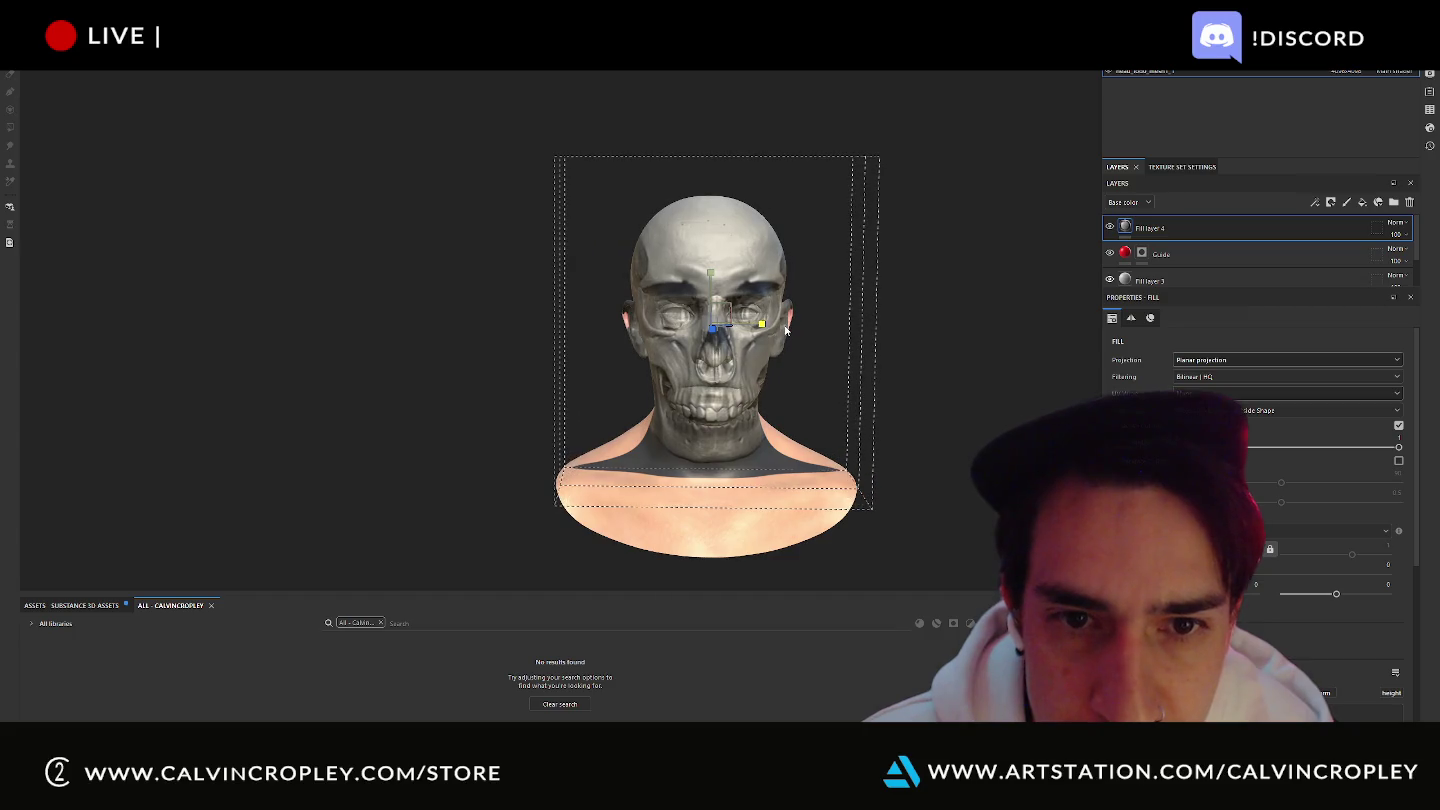
drag(711, 276, 749, 327)
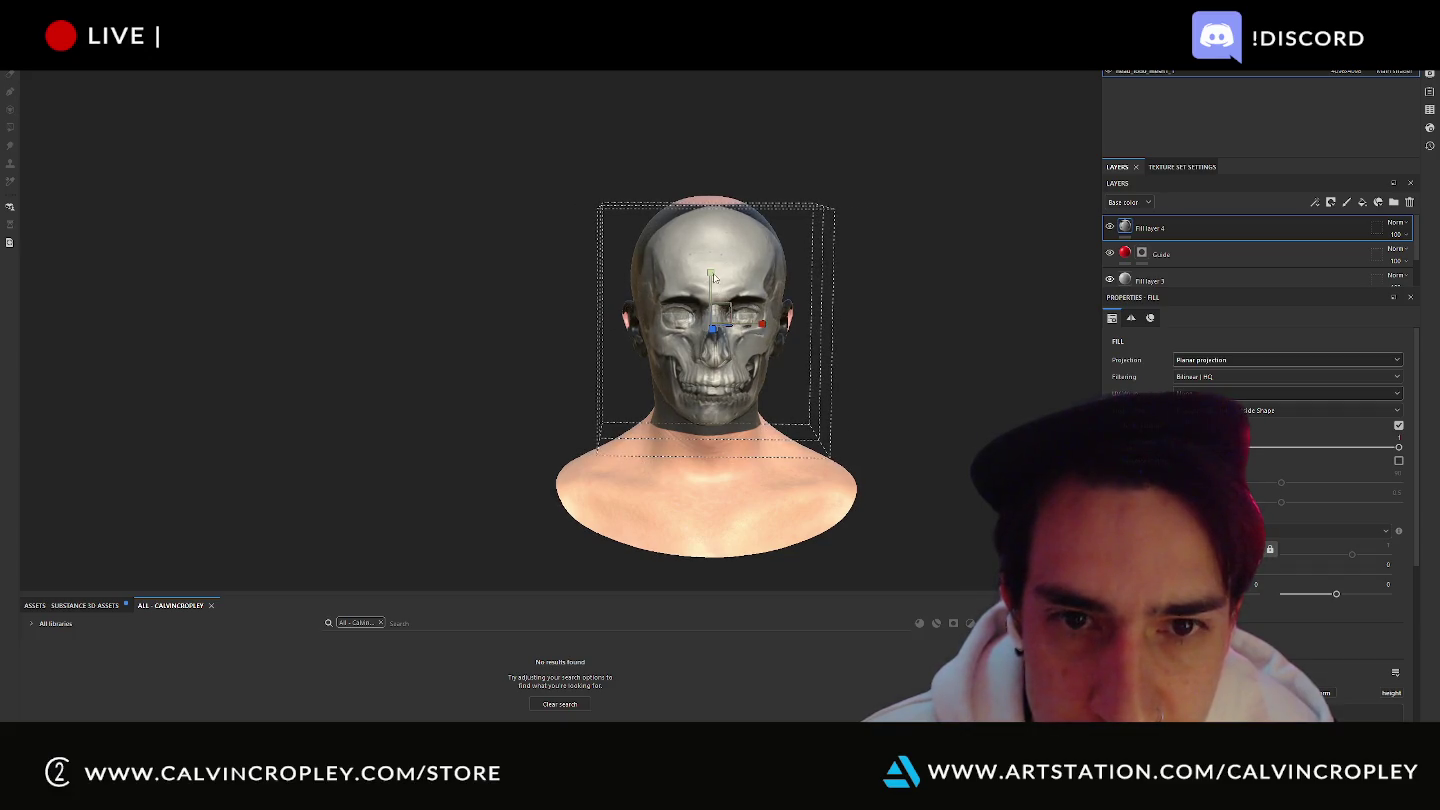
scroll(893, 315, up, 1)
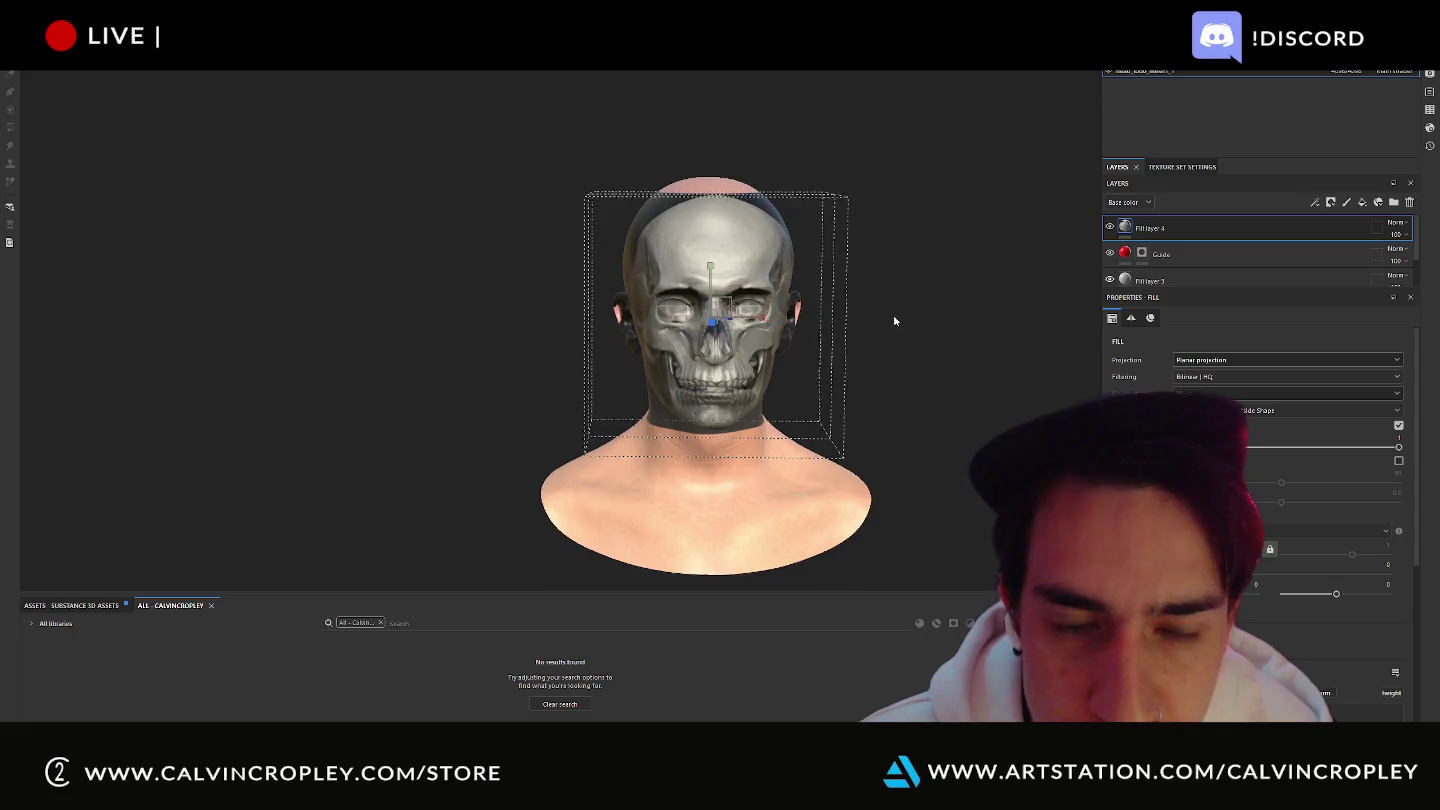
scroll(893, 316, up, 2)
Orbit around the head and fit a single skull onto the lower face, eyes to chin.
alt+drag(914, 322, 678, 292)
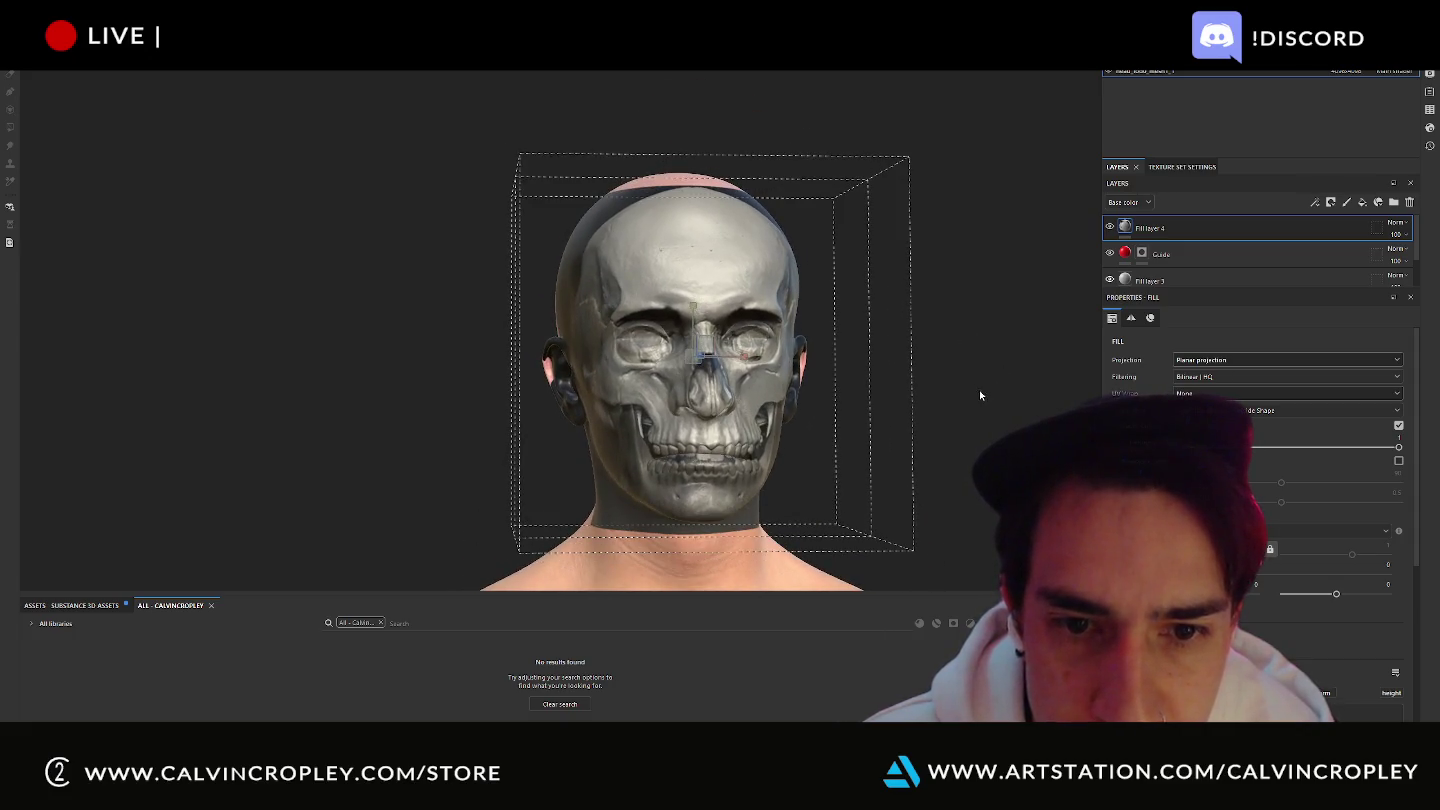
alt+drag(710, 358, 759, 350)
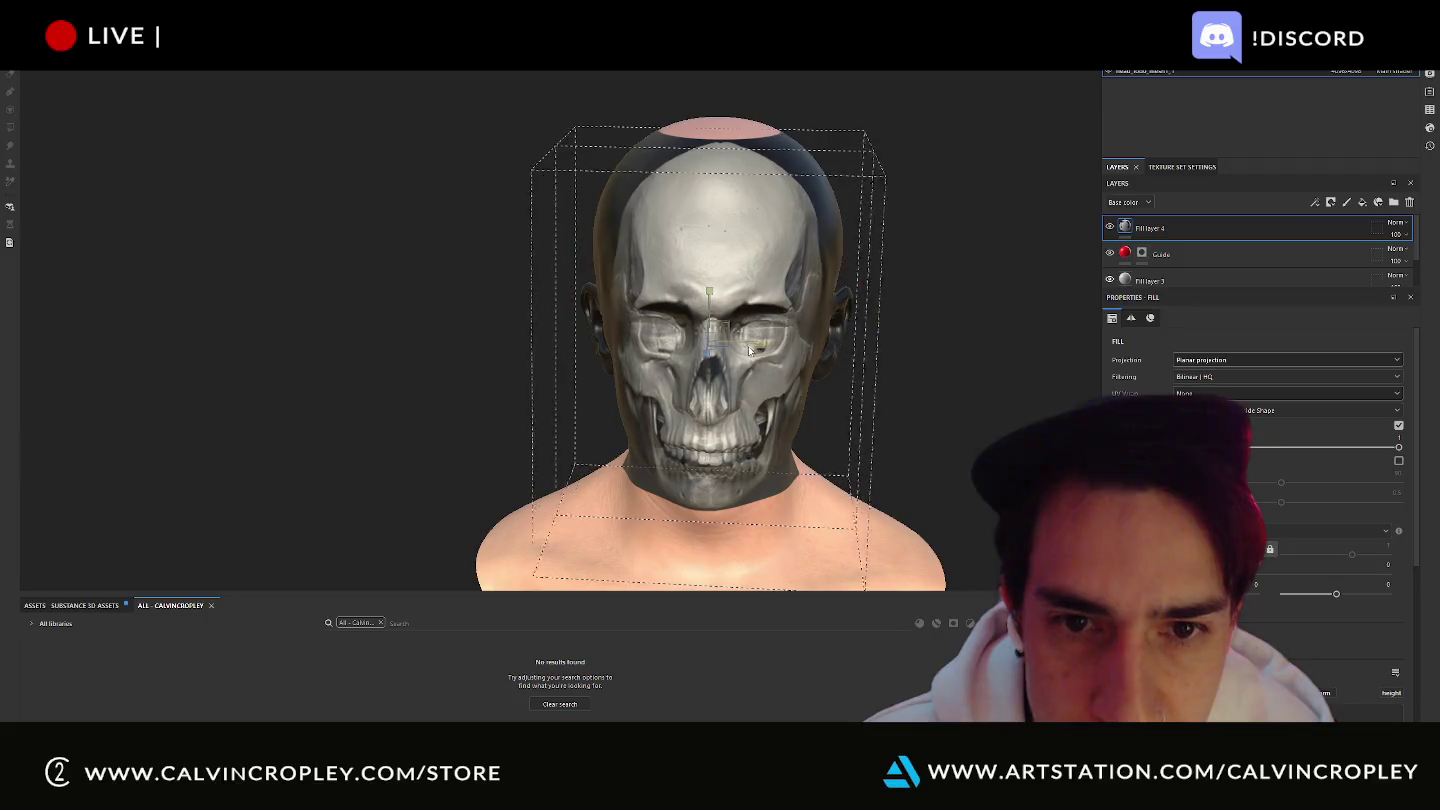
alt+drag(703, 296, 708, 307)
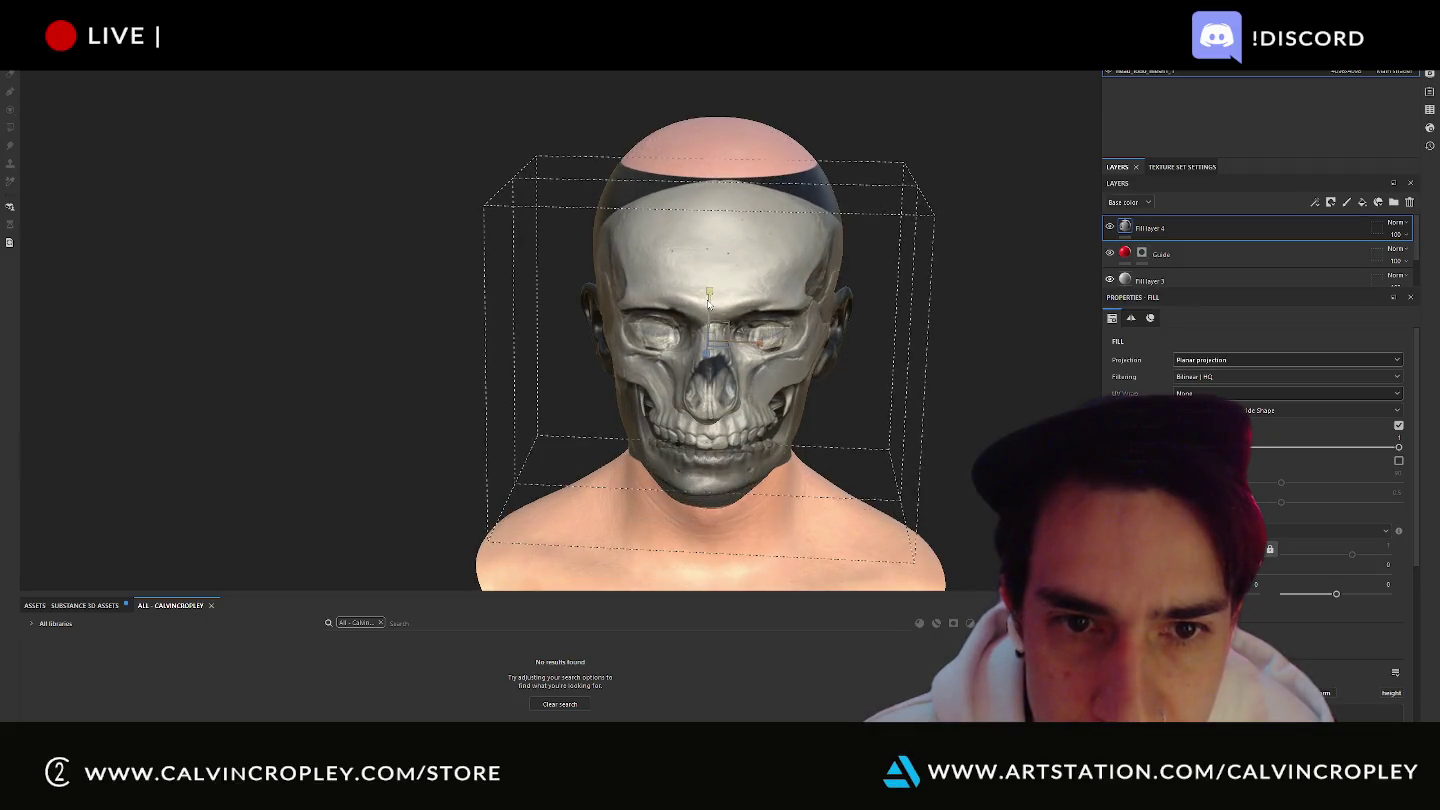
alt+drag(842, 398, 1017, 378)
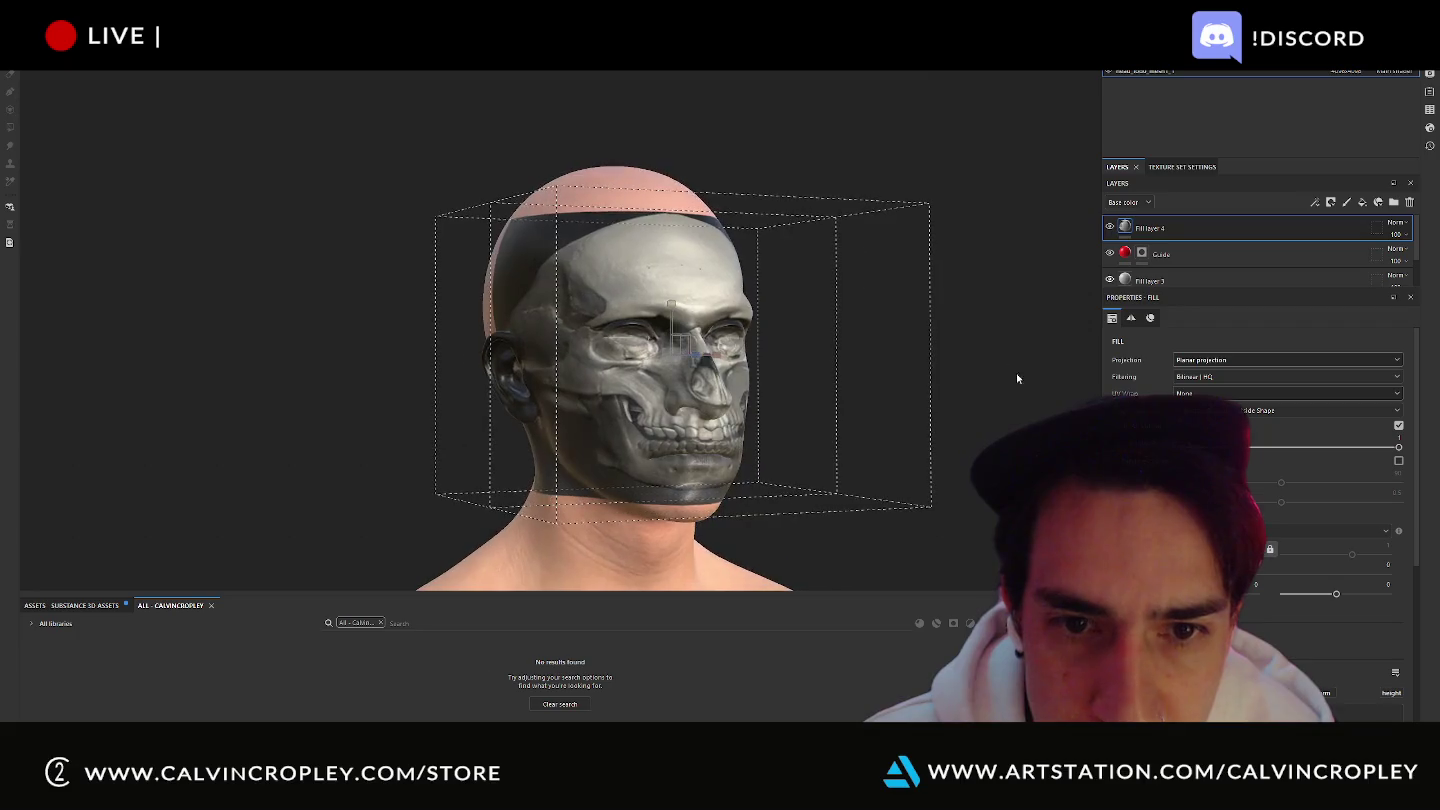
drag(672, 311, 673, 343)
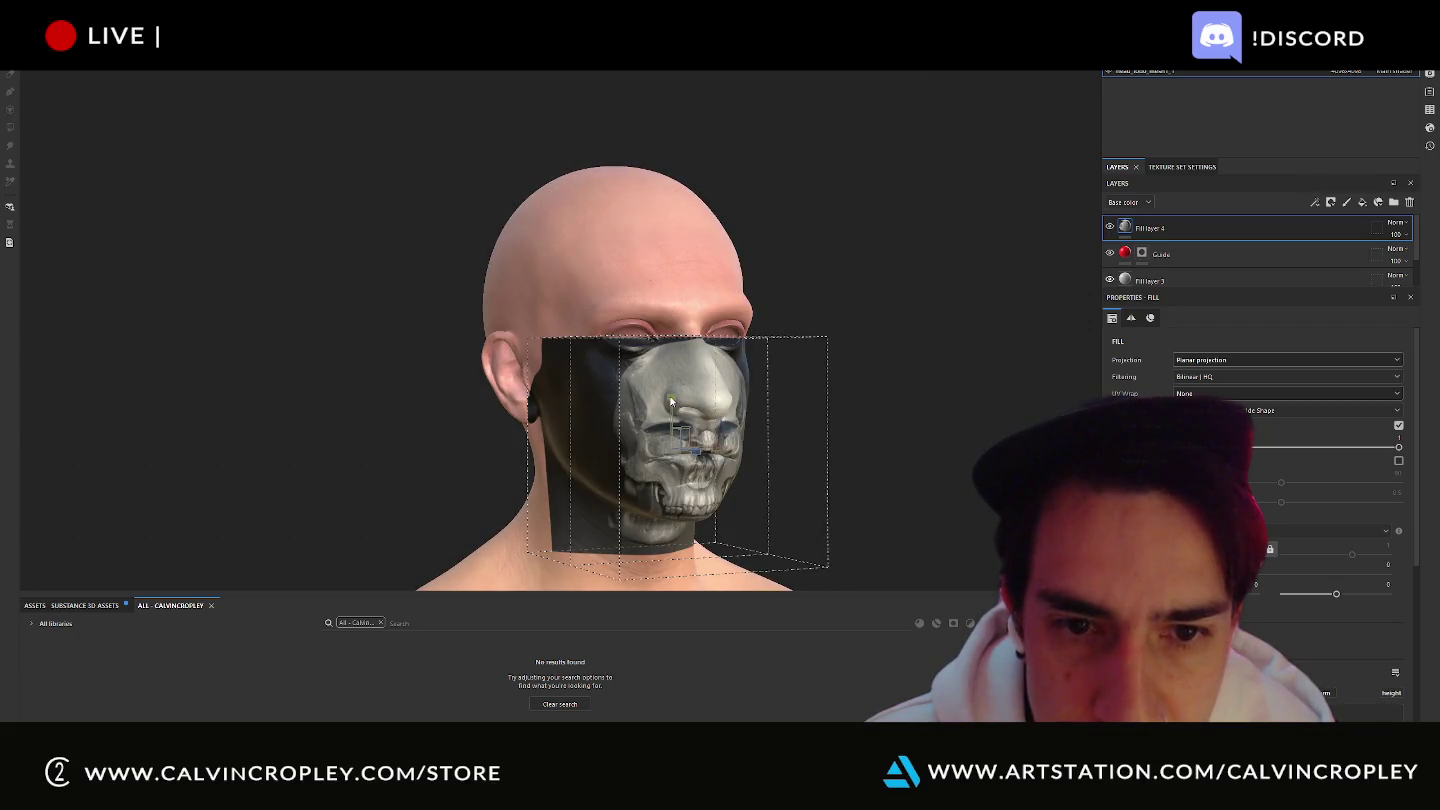
click(1240, 362)
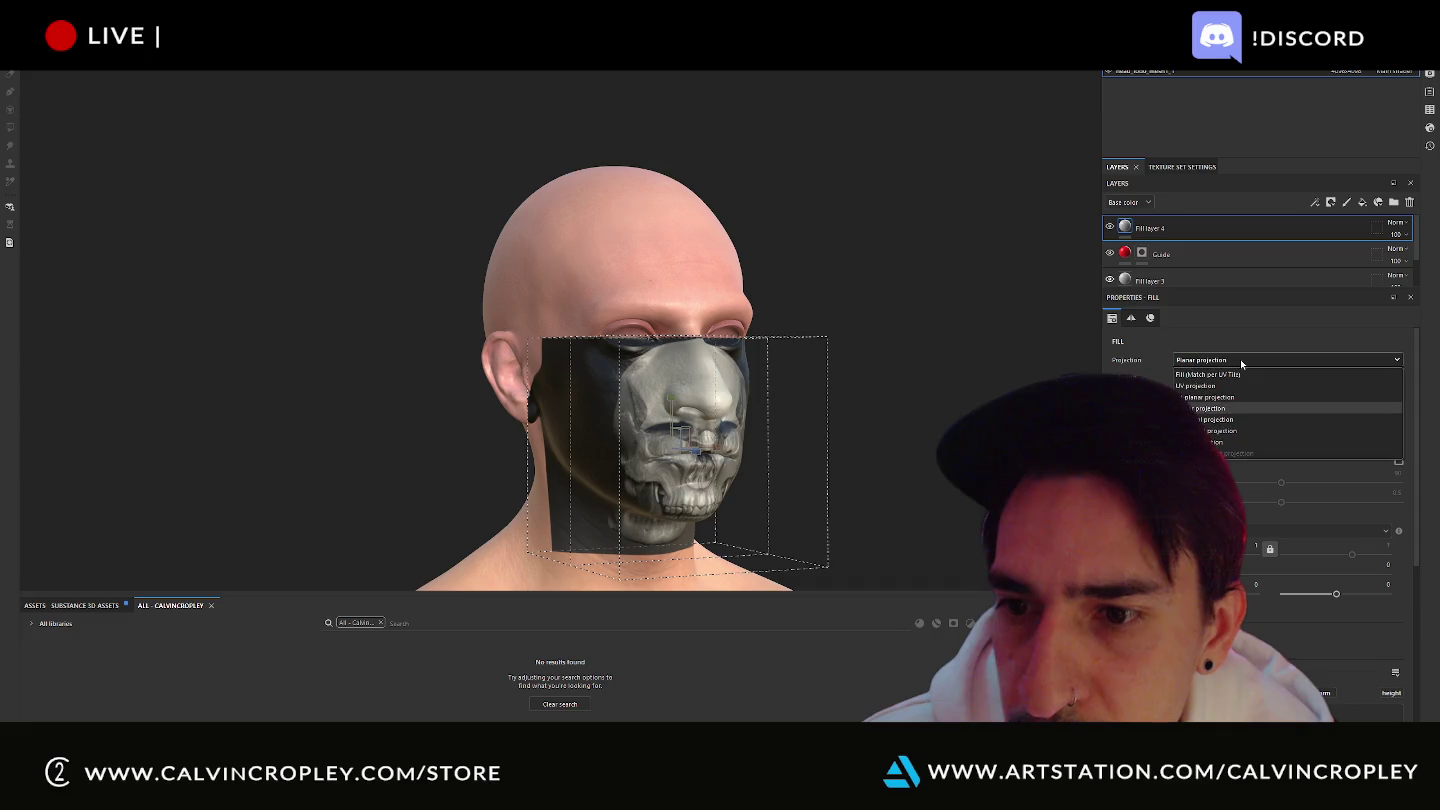
click(1234, 442)
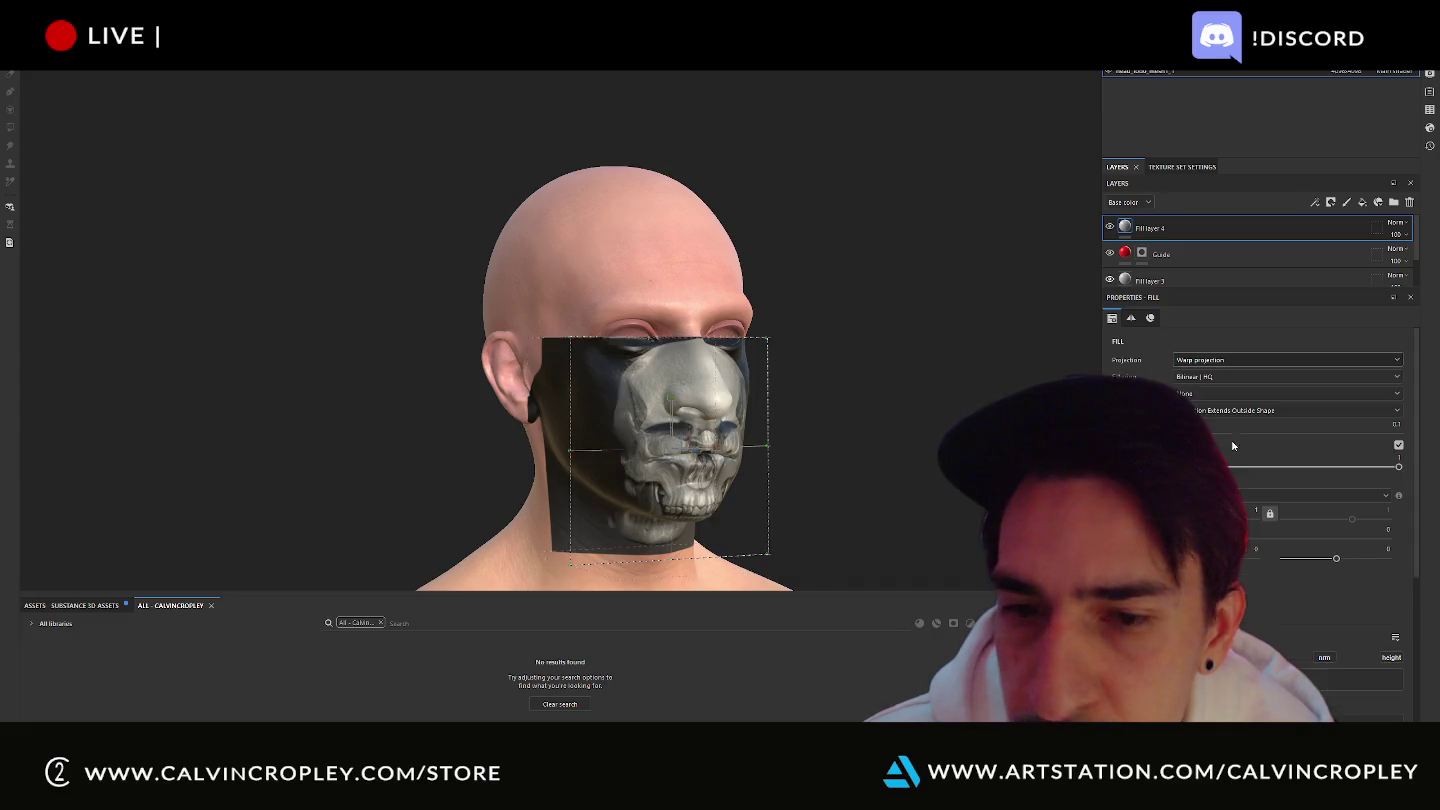
drag(689, 453, 722, 467)
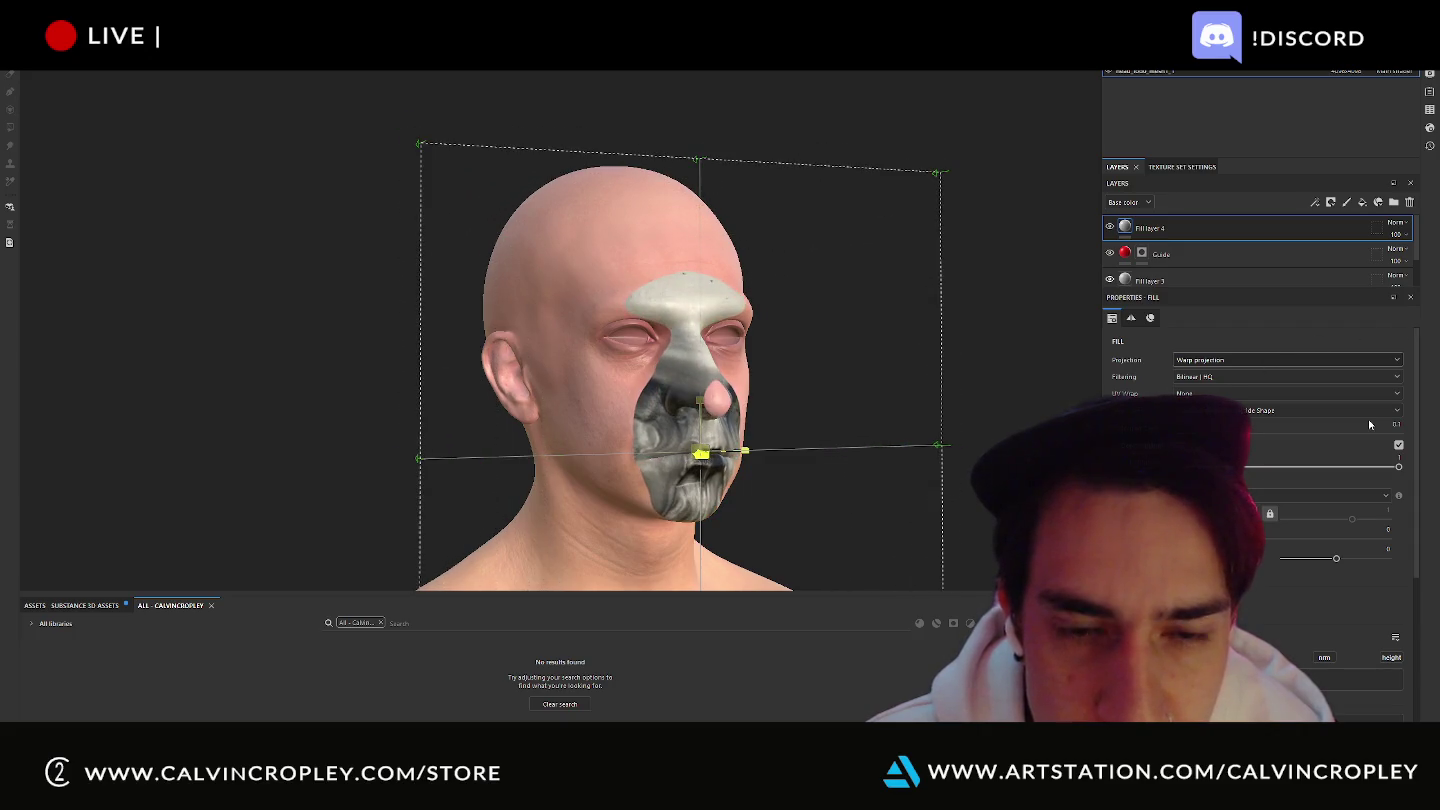
key(ctrl+z)
key(ctrl+z)
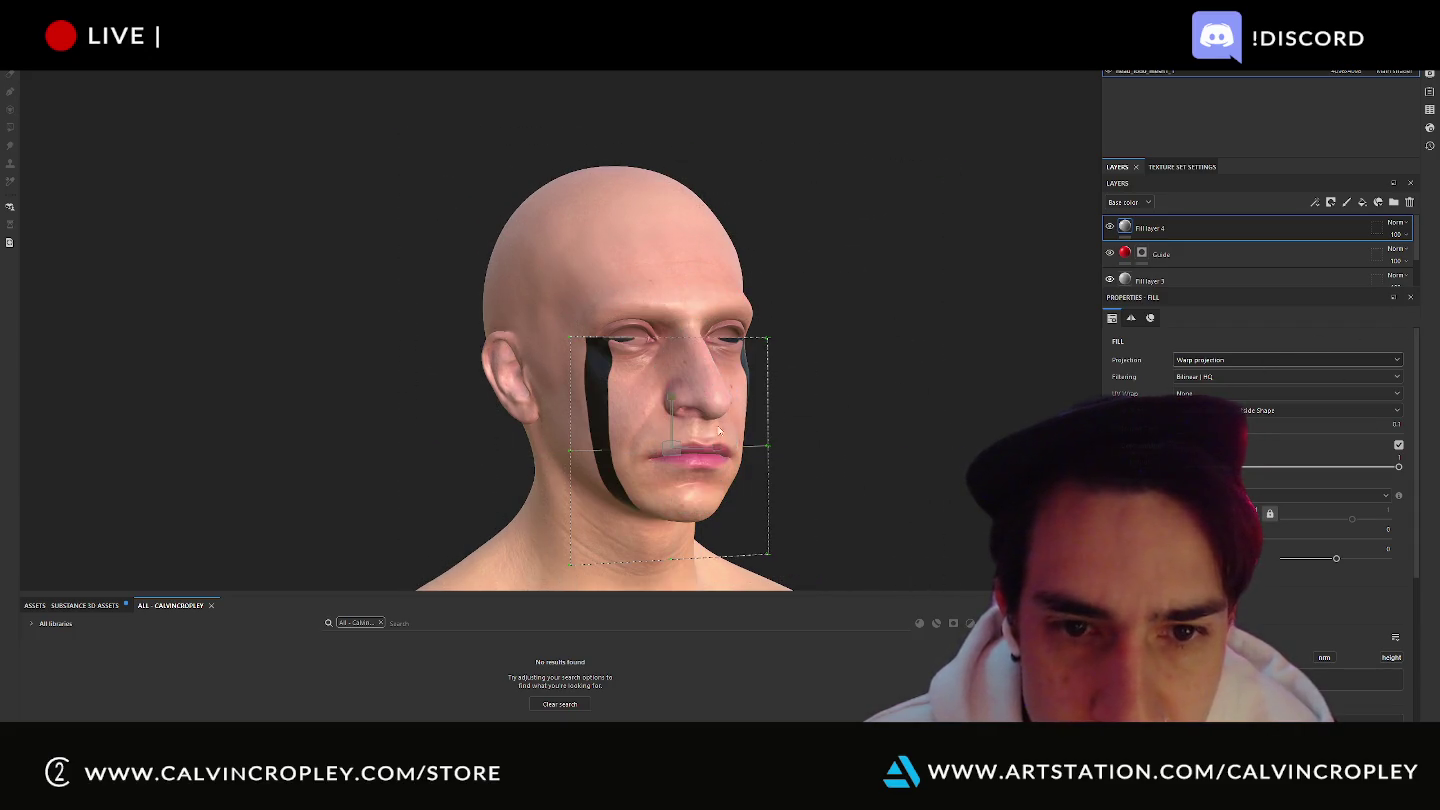
key(ctrl+z)
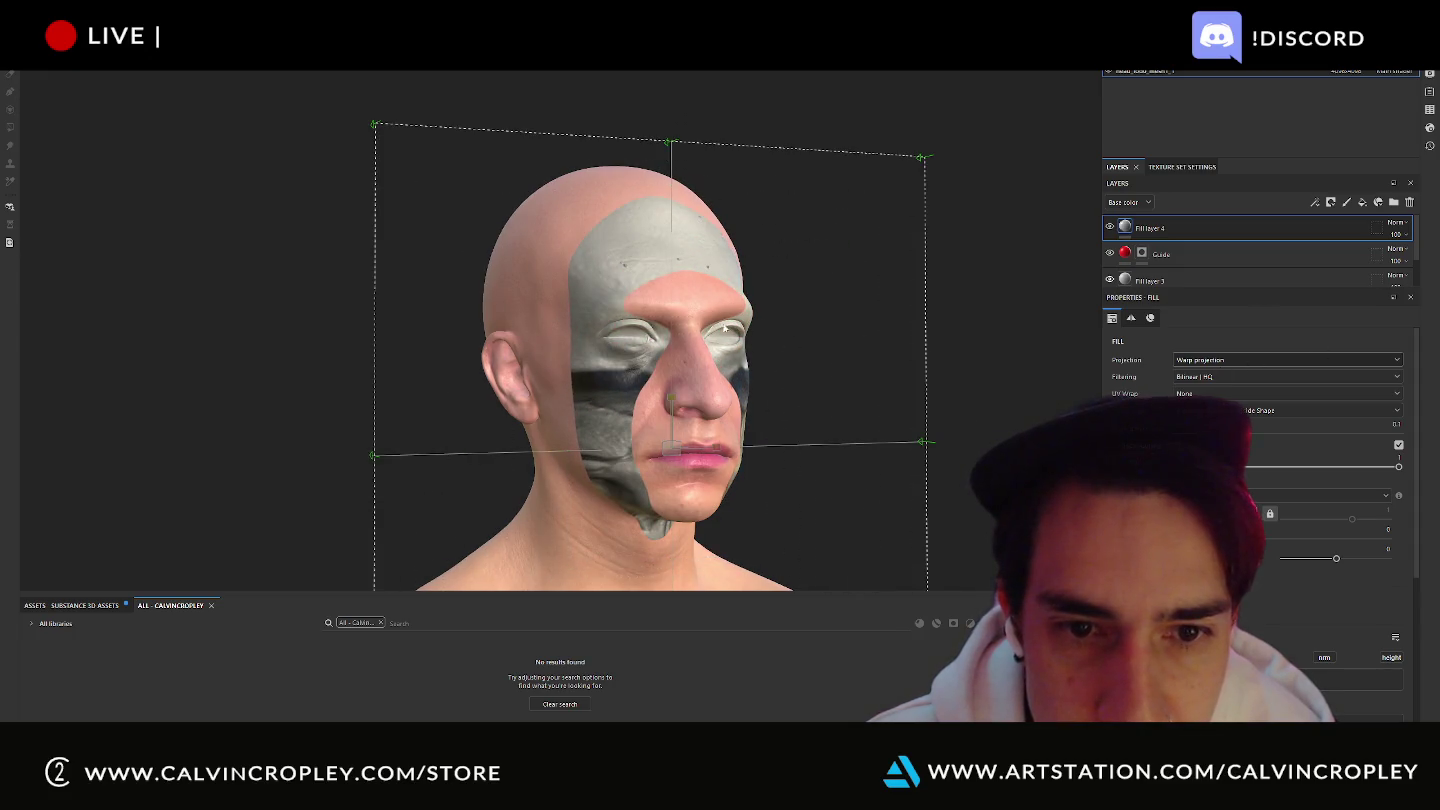
key(ctrl+z)
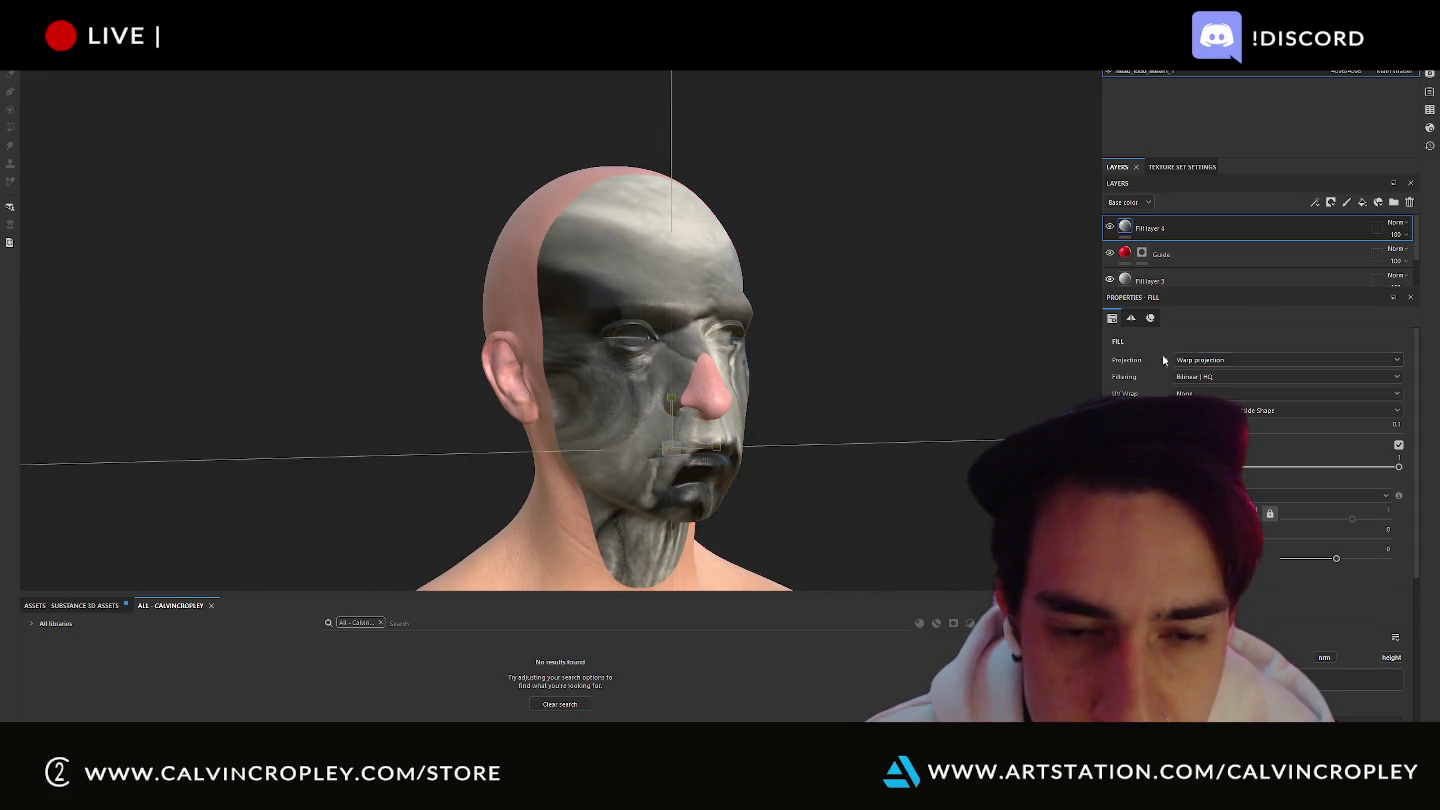
key(ctrl+z)
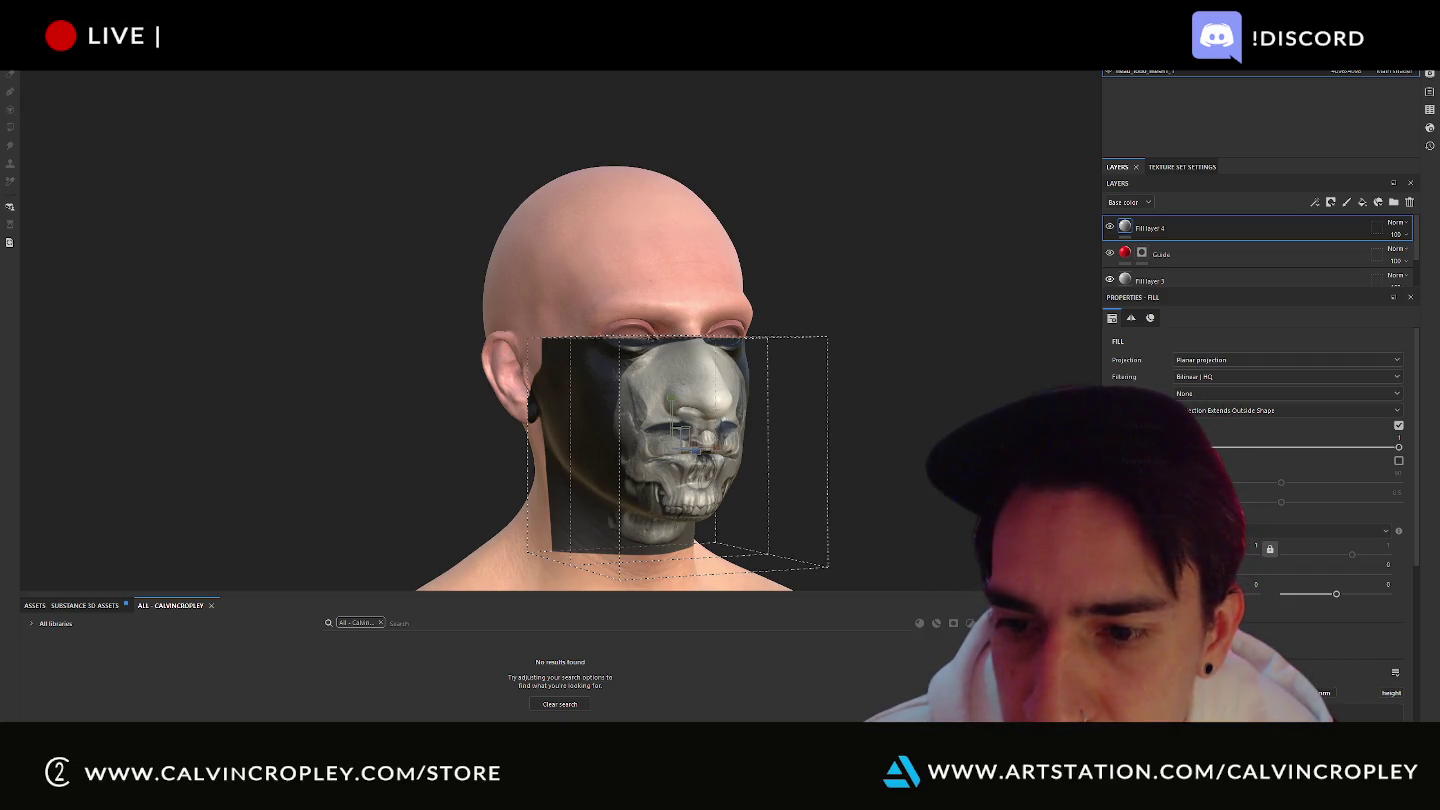
Scale the skull projection up and move it up onto the face.
drag(673, 452, 834, 421)
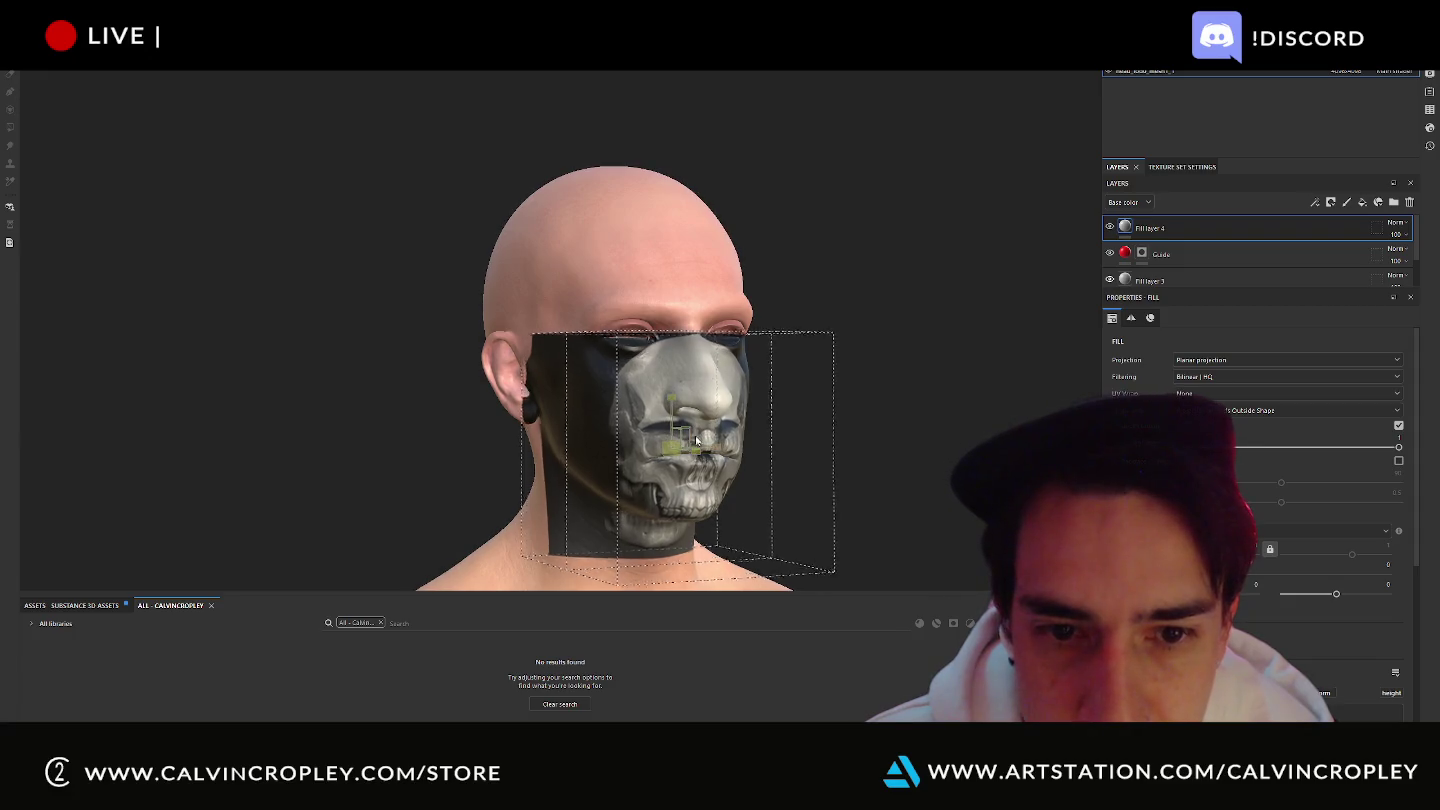
drag(691, 411, 673, 320)
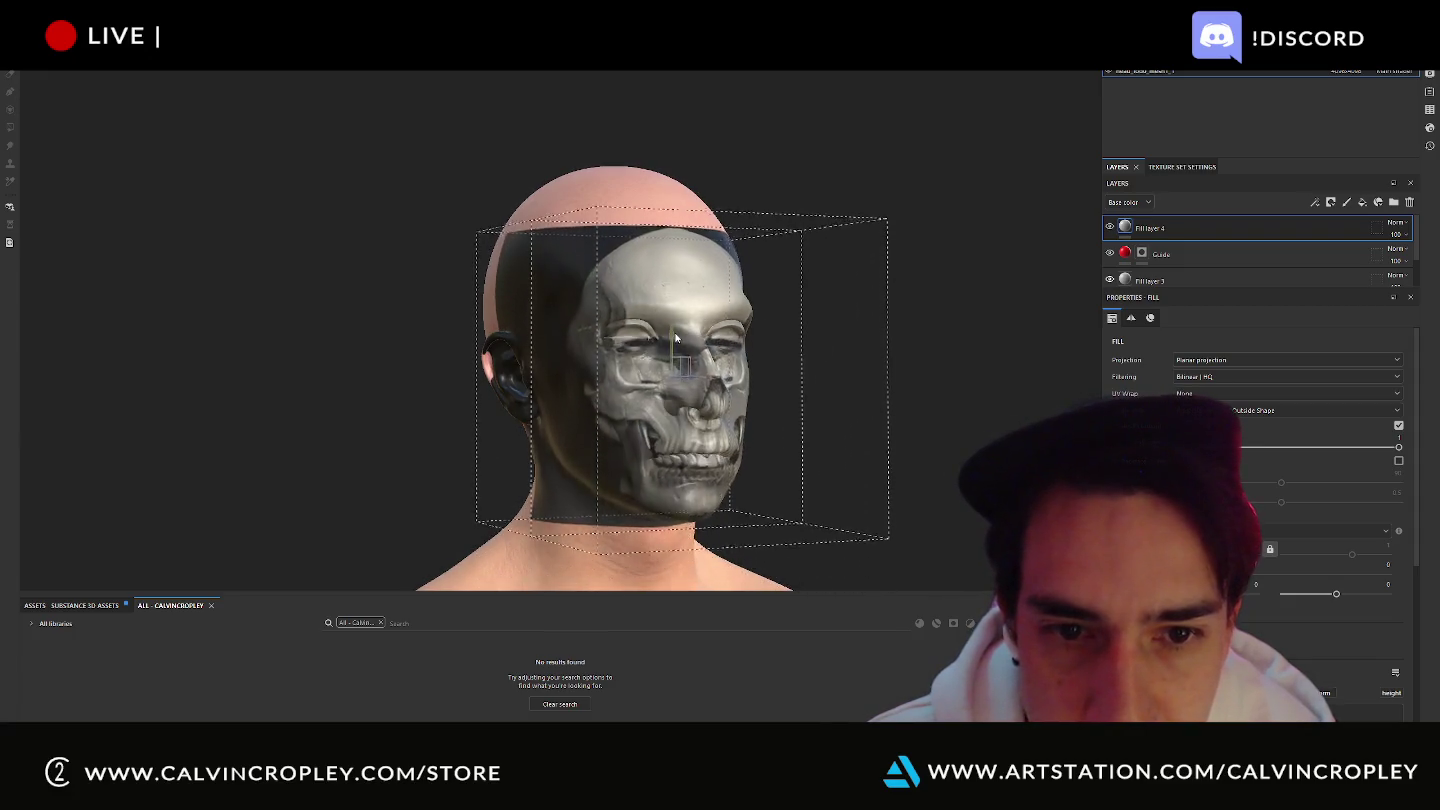
alt+drag(923, 407, 948, 418)
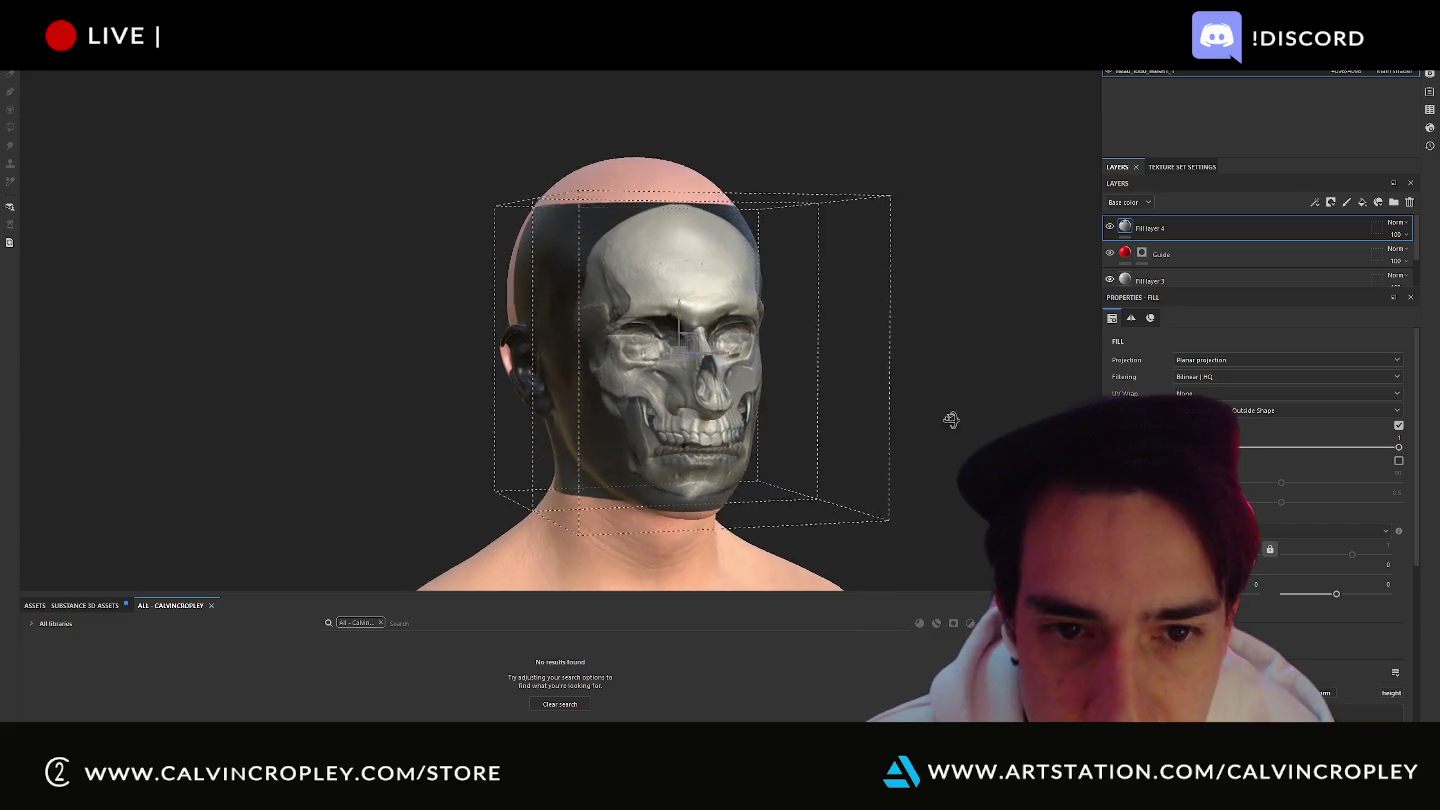
key(ctrl+z)
key(ctrl+z)
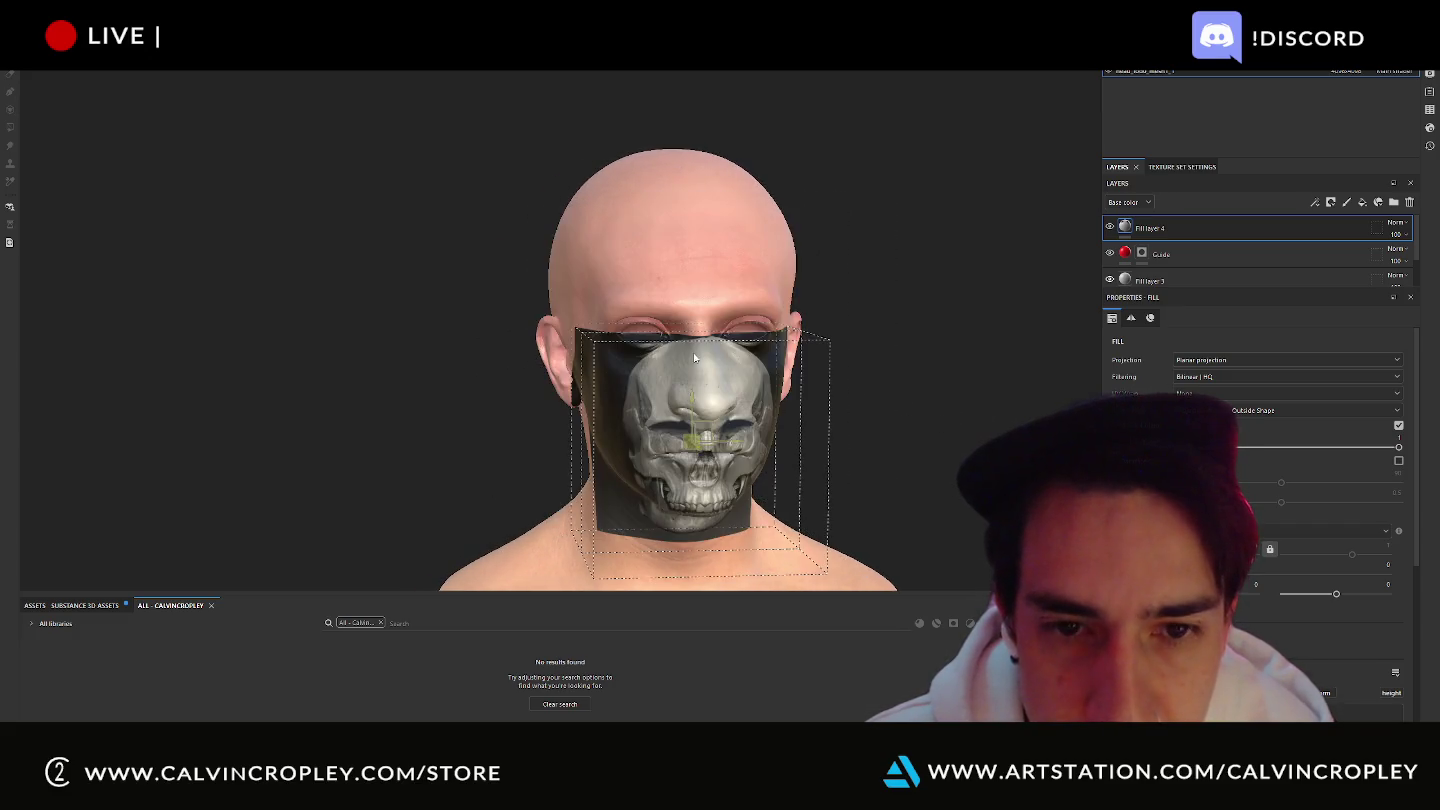
drag(691, 455, 689, 383)
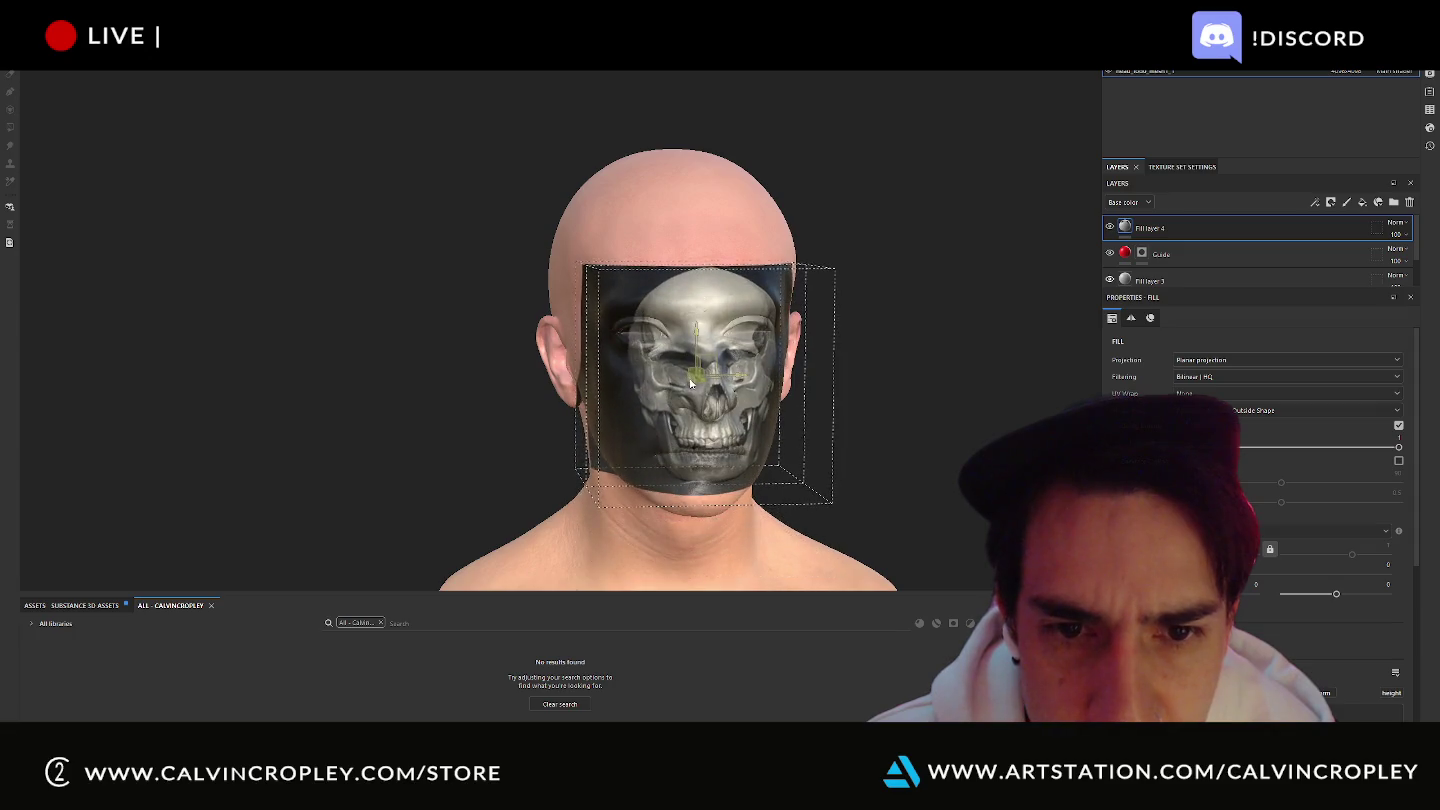
drag(695, 386, 1019, 326)
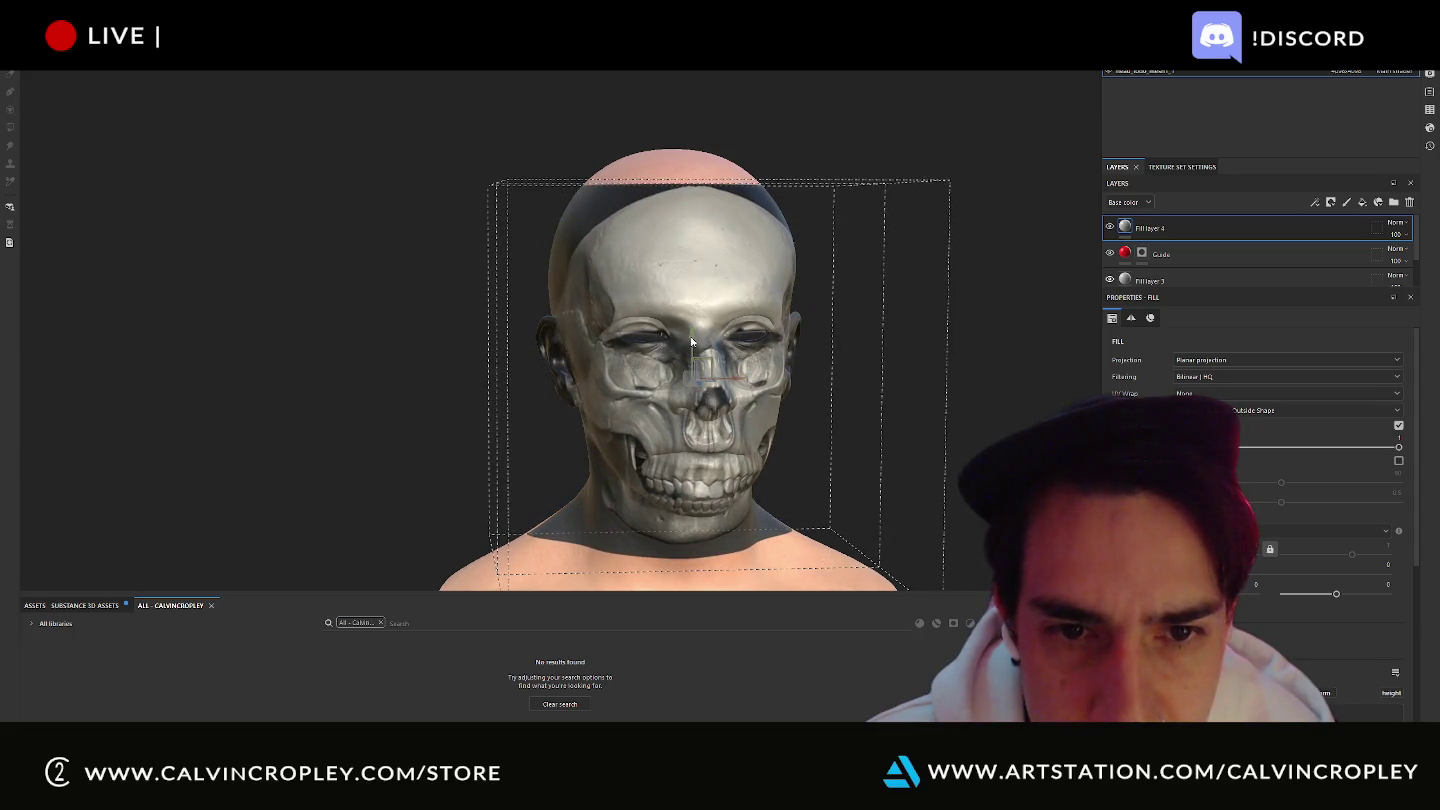
mouse_move(689, 342)
mouse_down()
mouse_move(694, 323)
mouse_move(689, 400)
mouse_move(689, 309)
mouse_move(645, 368)
mouse_move(744, 360)
mouse_up()
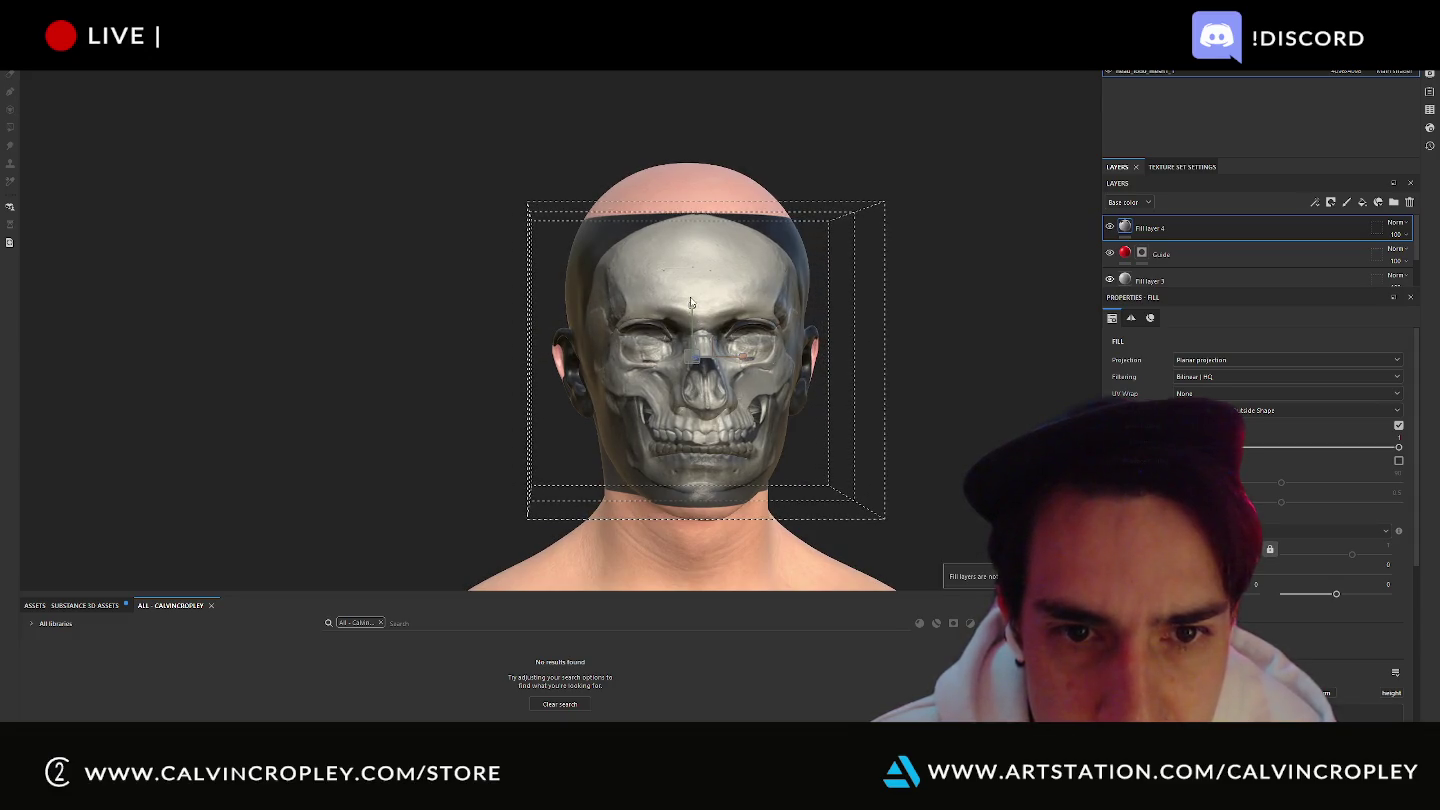
Stretch the projected skull wider across the face, orbiting to check it covers forehead to chin.
drag(692, 307, 677, 301)
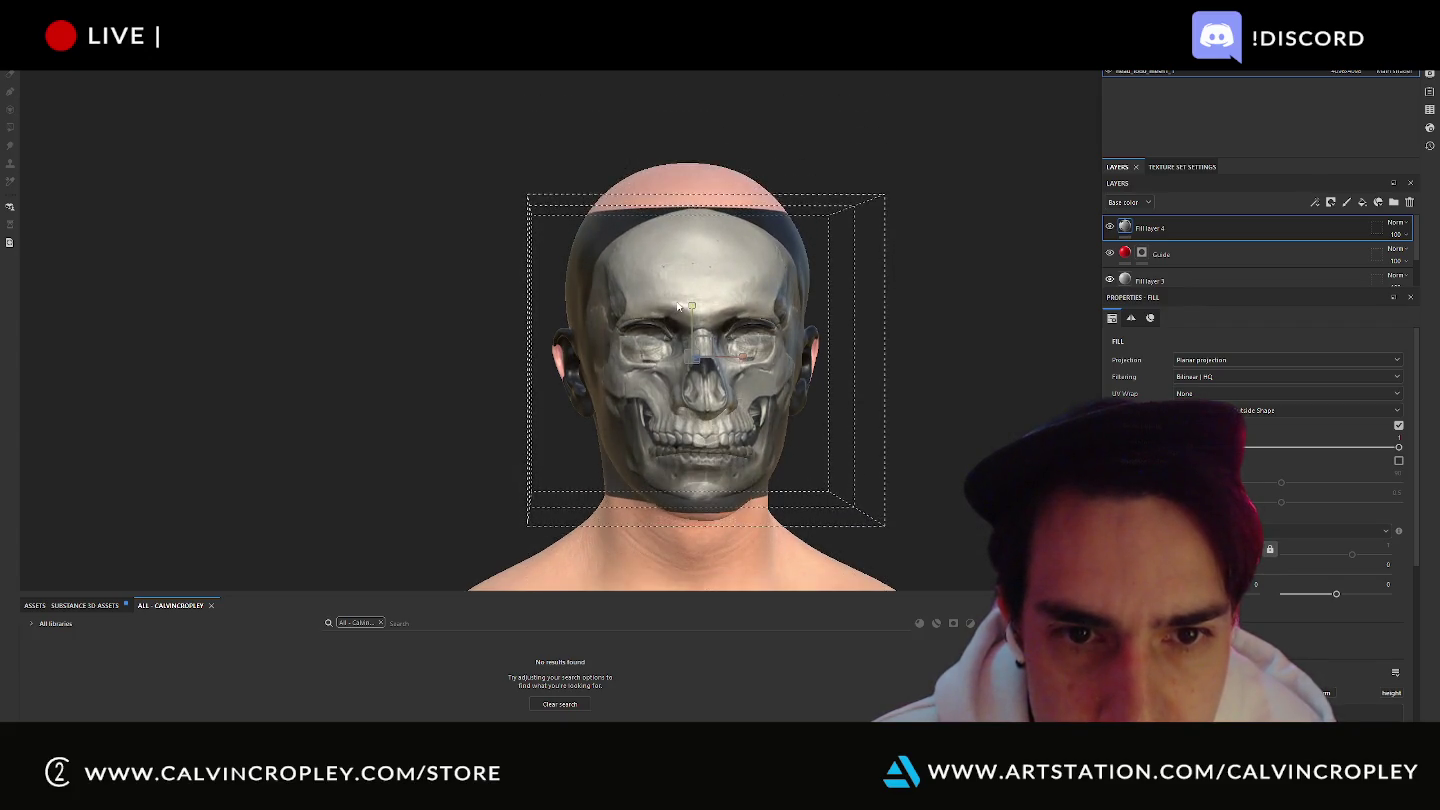
mouse_move(769, 355)
alt+mouse_down()
mouse_move(741, 413)
mouse_move(713, 331)
alt+mouse_up()
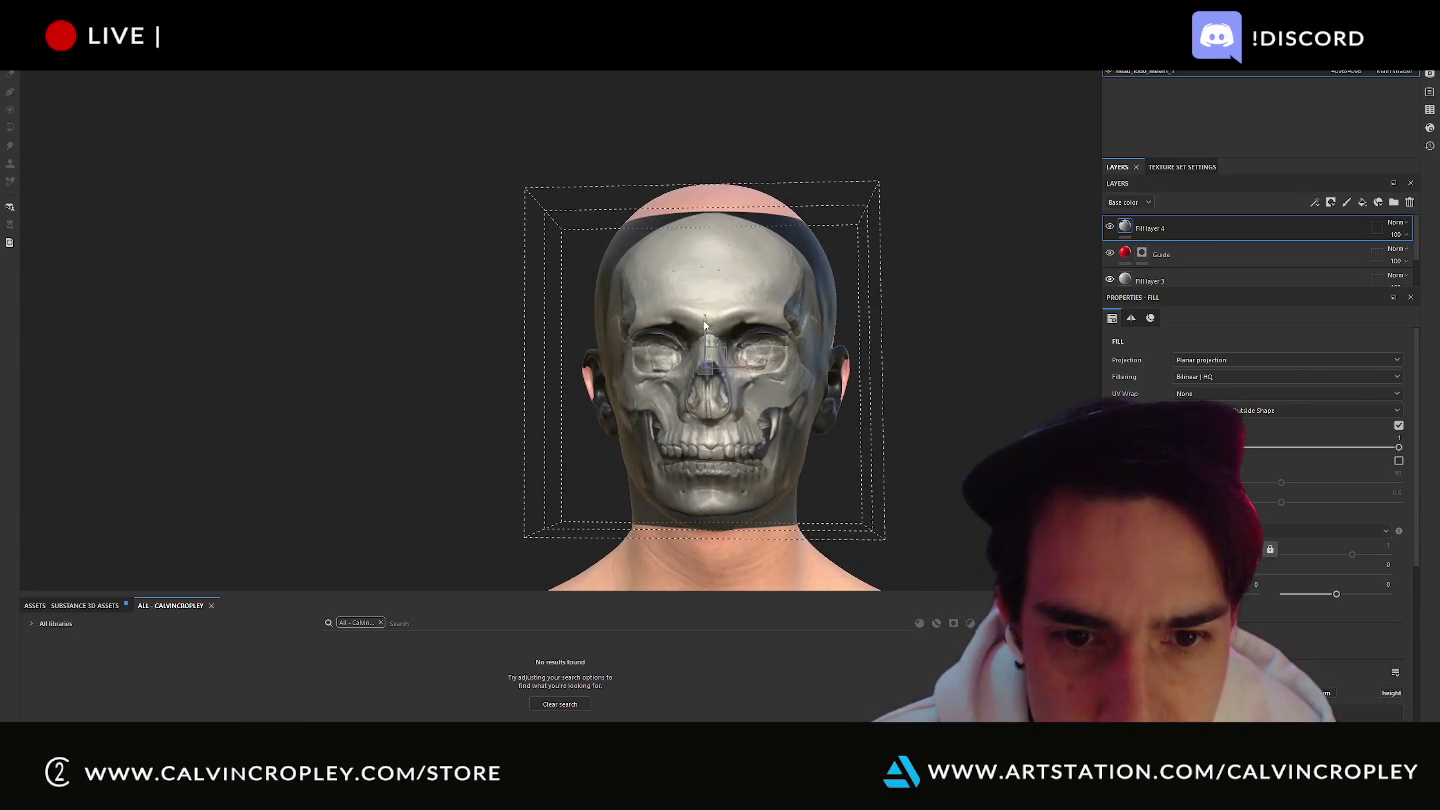
alt+drag(703, 319, 702, 296)
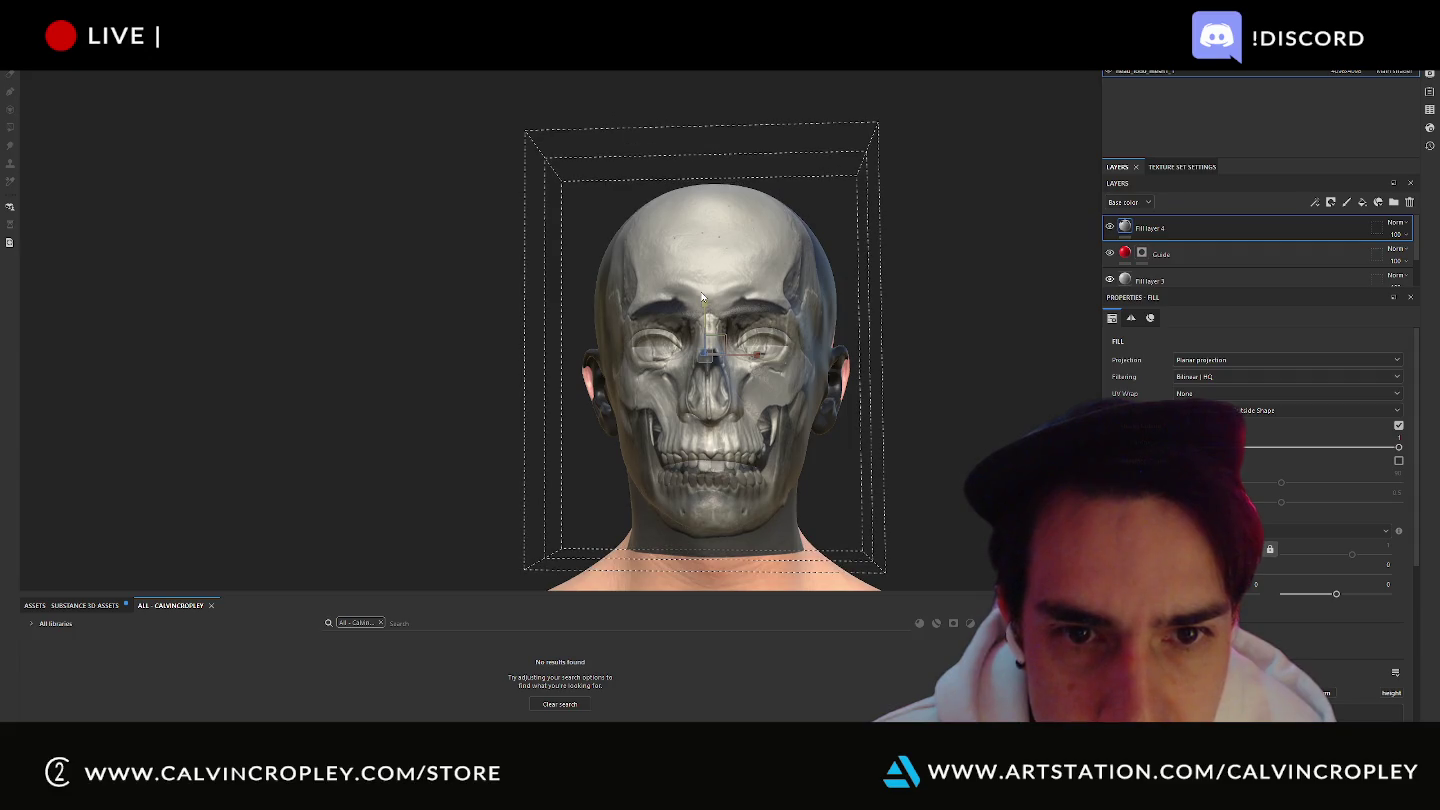
mouse_move(706, 313)
alt+mouse_down()
mouse_move(706, 325)
mouse_move(707, 301)
alt+mouse_up()
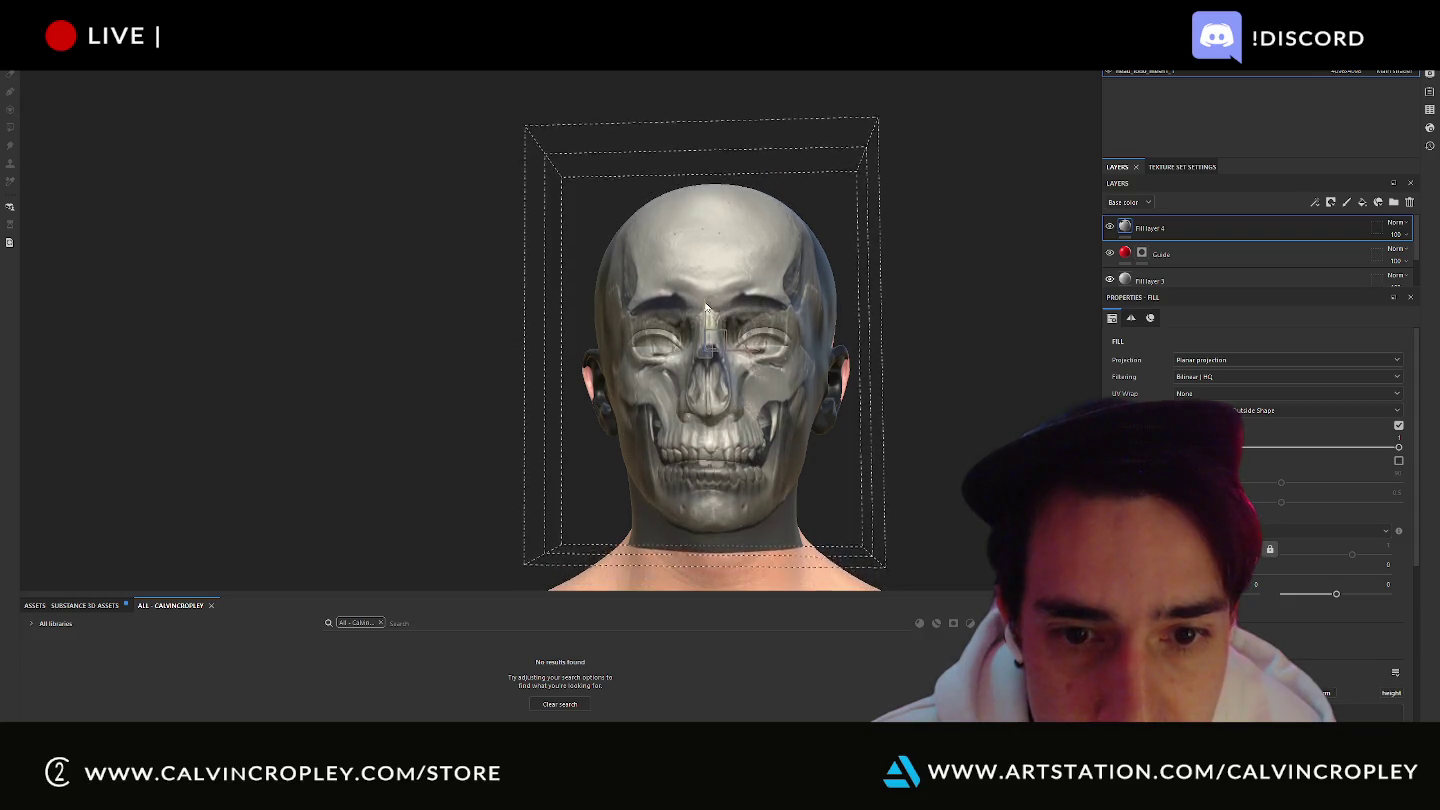
drag(754, 349, 760, 349)
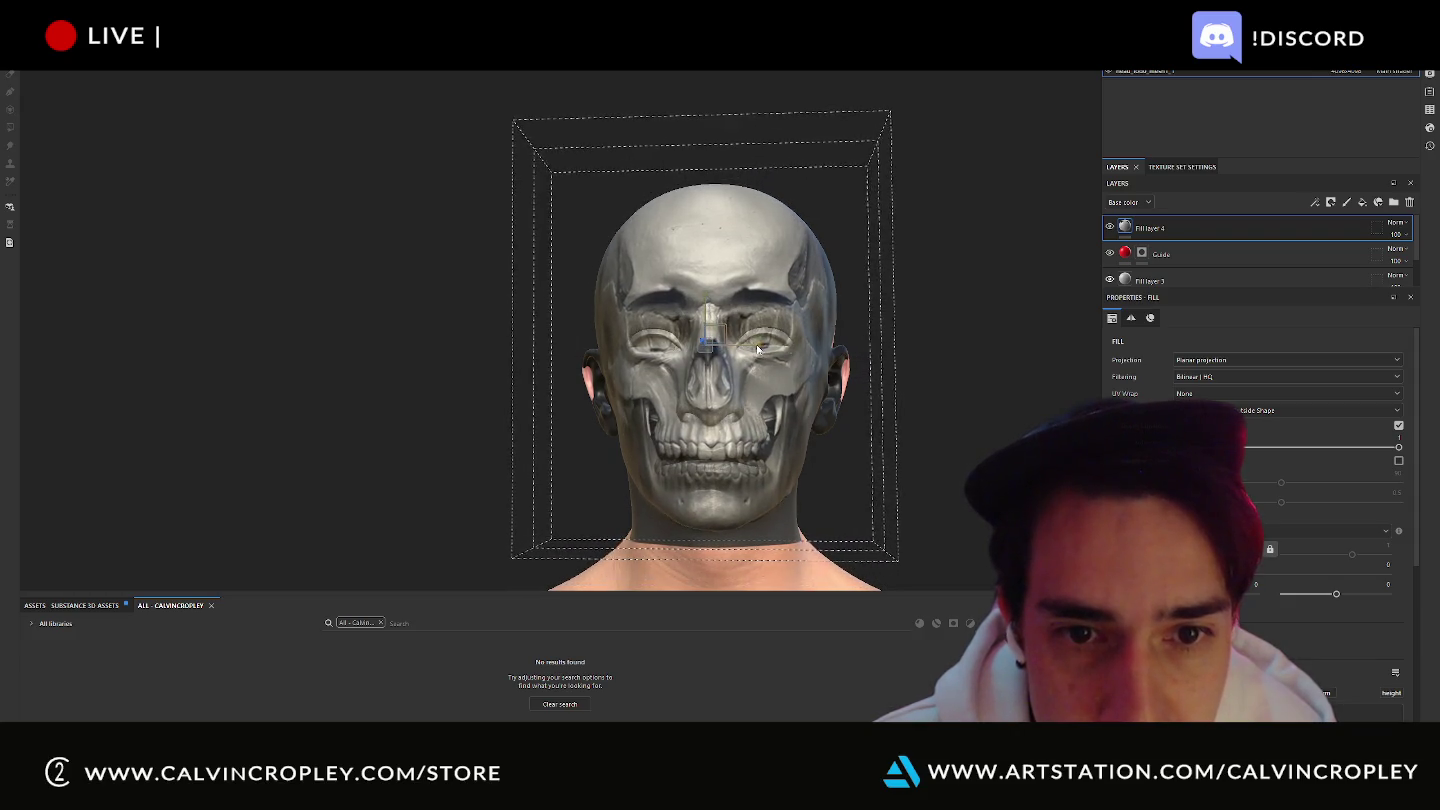
alt+drag(706, 303, 703, 334)
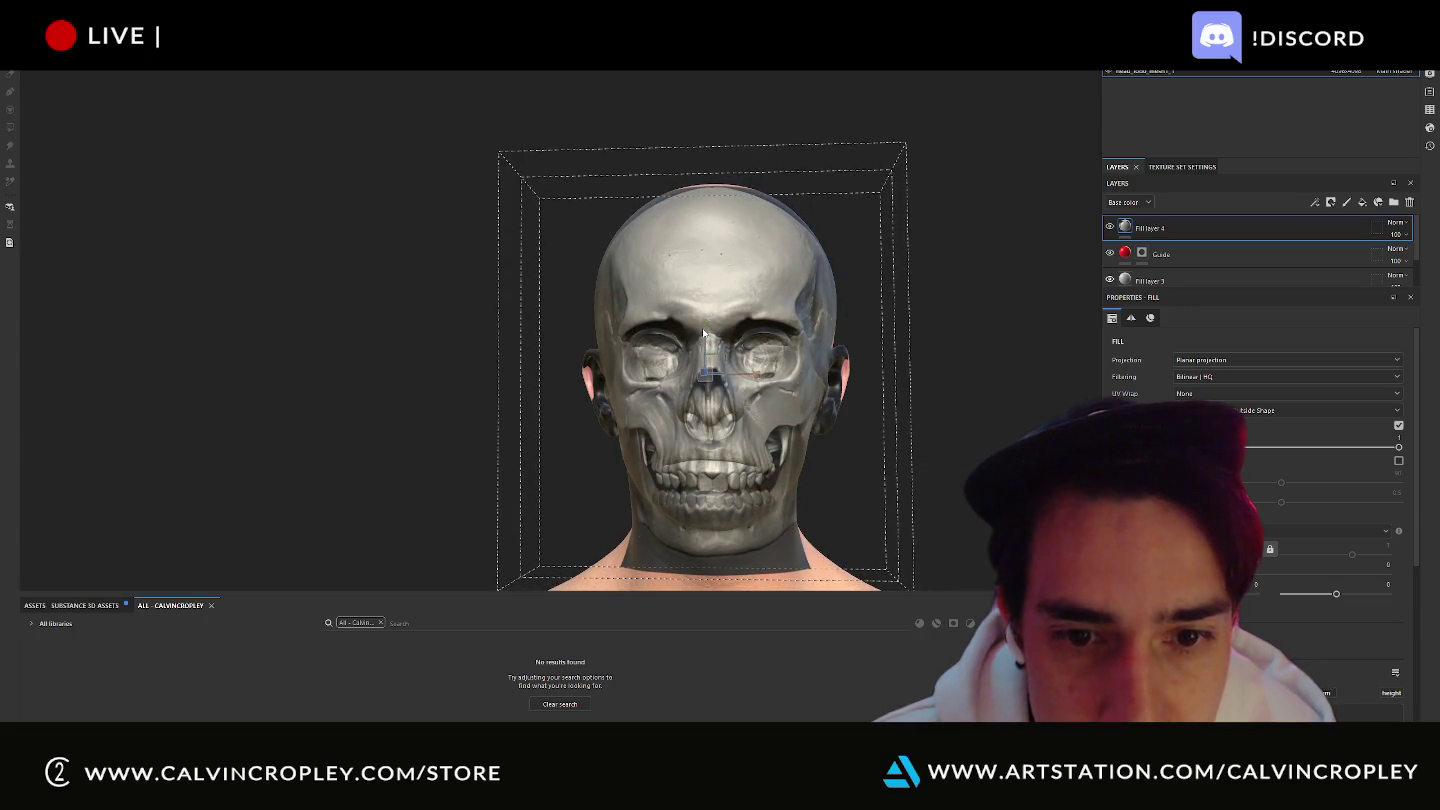
alt+drag(951, 469, 777, 397)
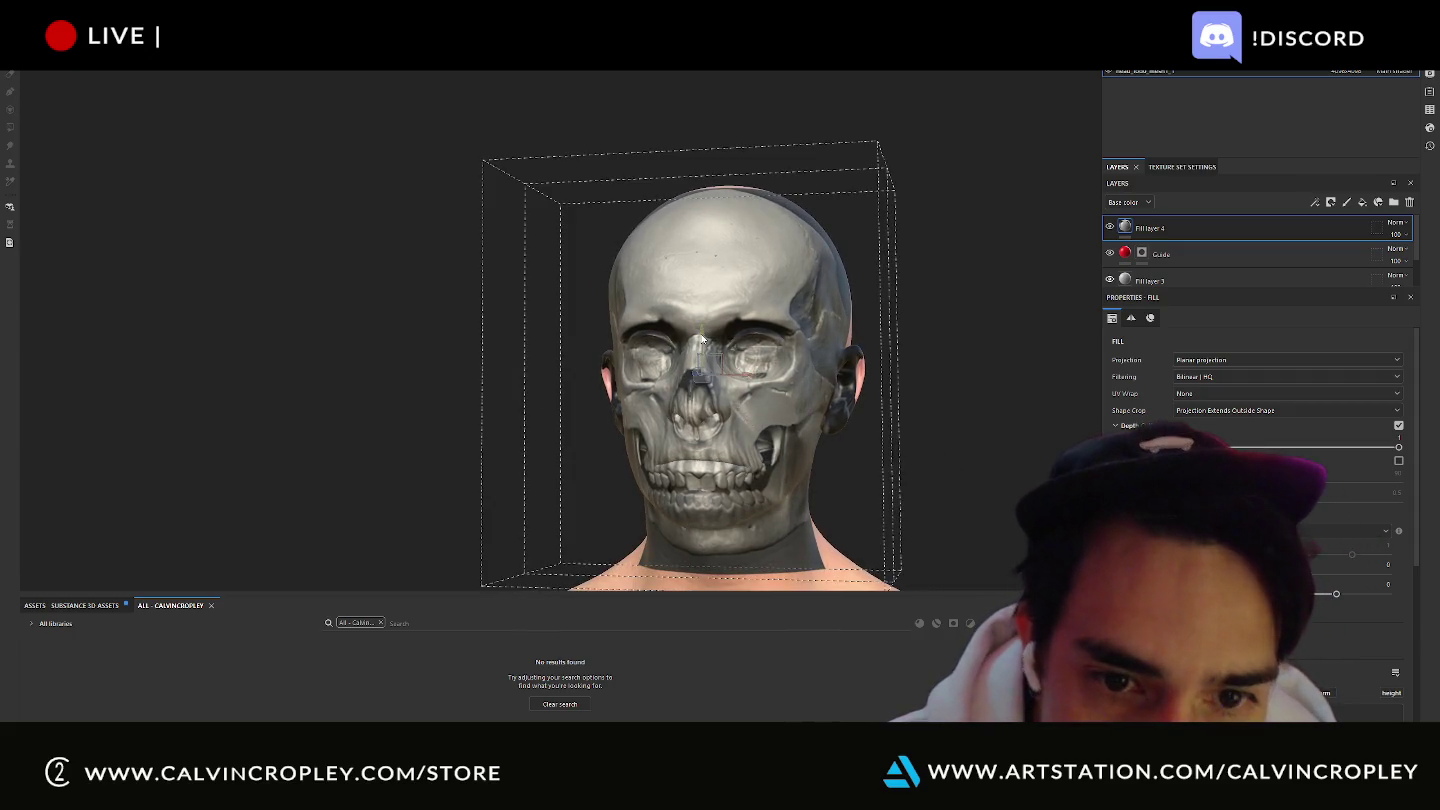
mouse_move(703, 340)
alt+mouse_down()
mouse_move(700, 318)
mouse_move(750, 359)
mouse_move(1014, 449)
mouse_move(983, 411)
mouse_move(992, 401)
alt+mouse_up()
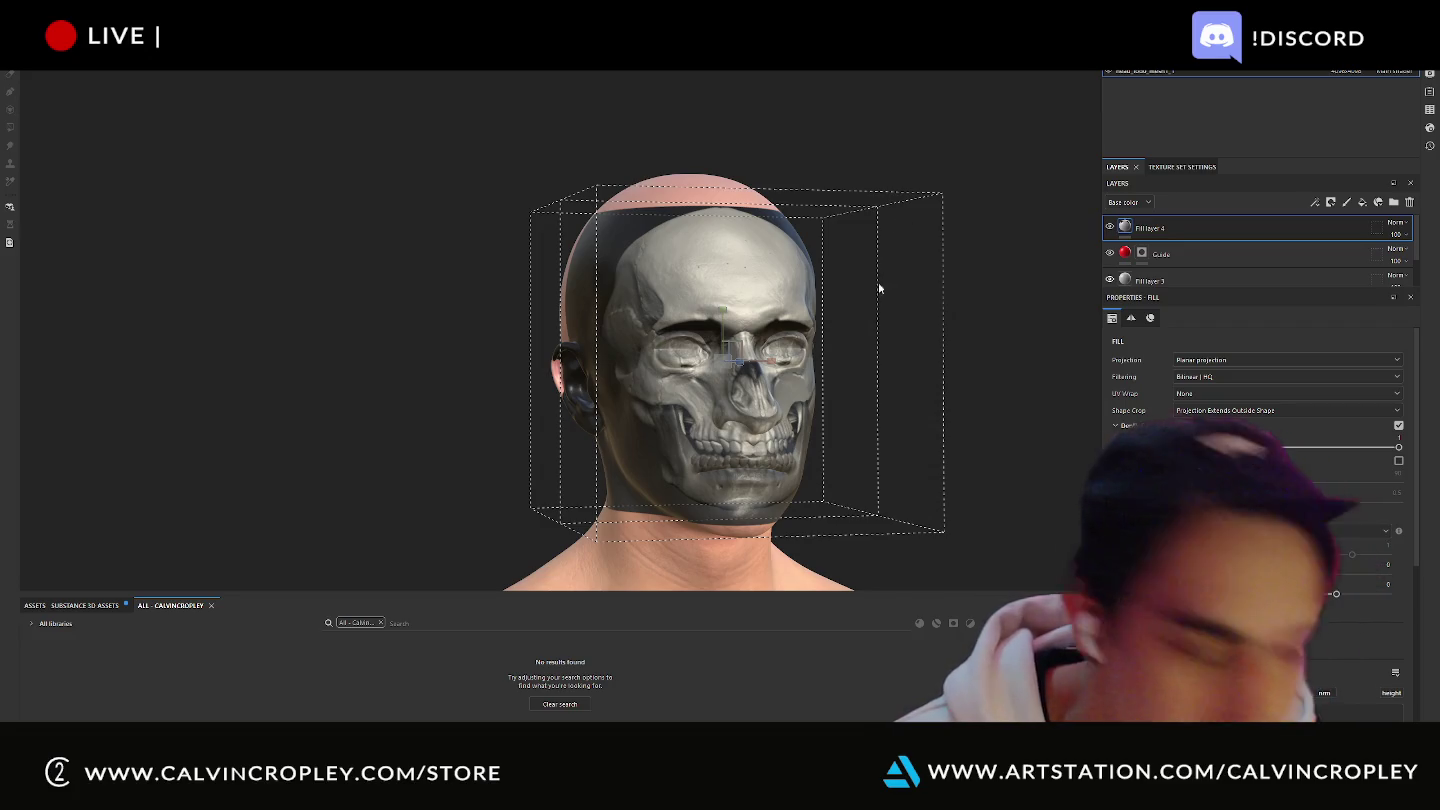
Orbit around the head to check the skull projection, then hide Fill layer 4.
alt+drag(958, 334, 691, 334)
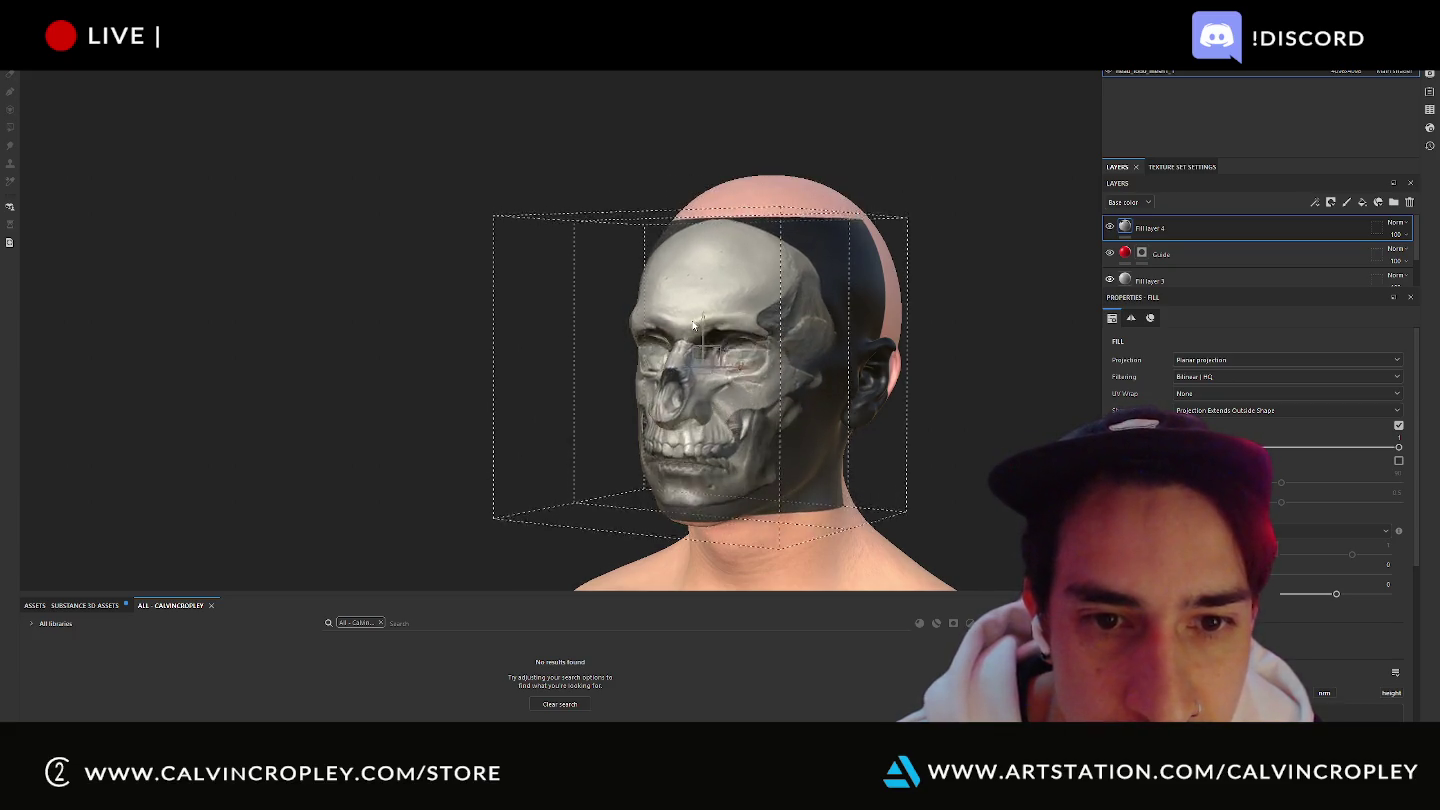
mouse_move(964, 429)
alt+mouse_down()
mouse_move(925, 421)
mouse_move(1034, 423)
mouse_move(989, 413)
mouse_move(1039, 408)
mouse_move(985, 409)
alt+mouse_up()
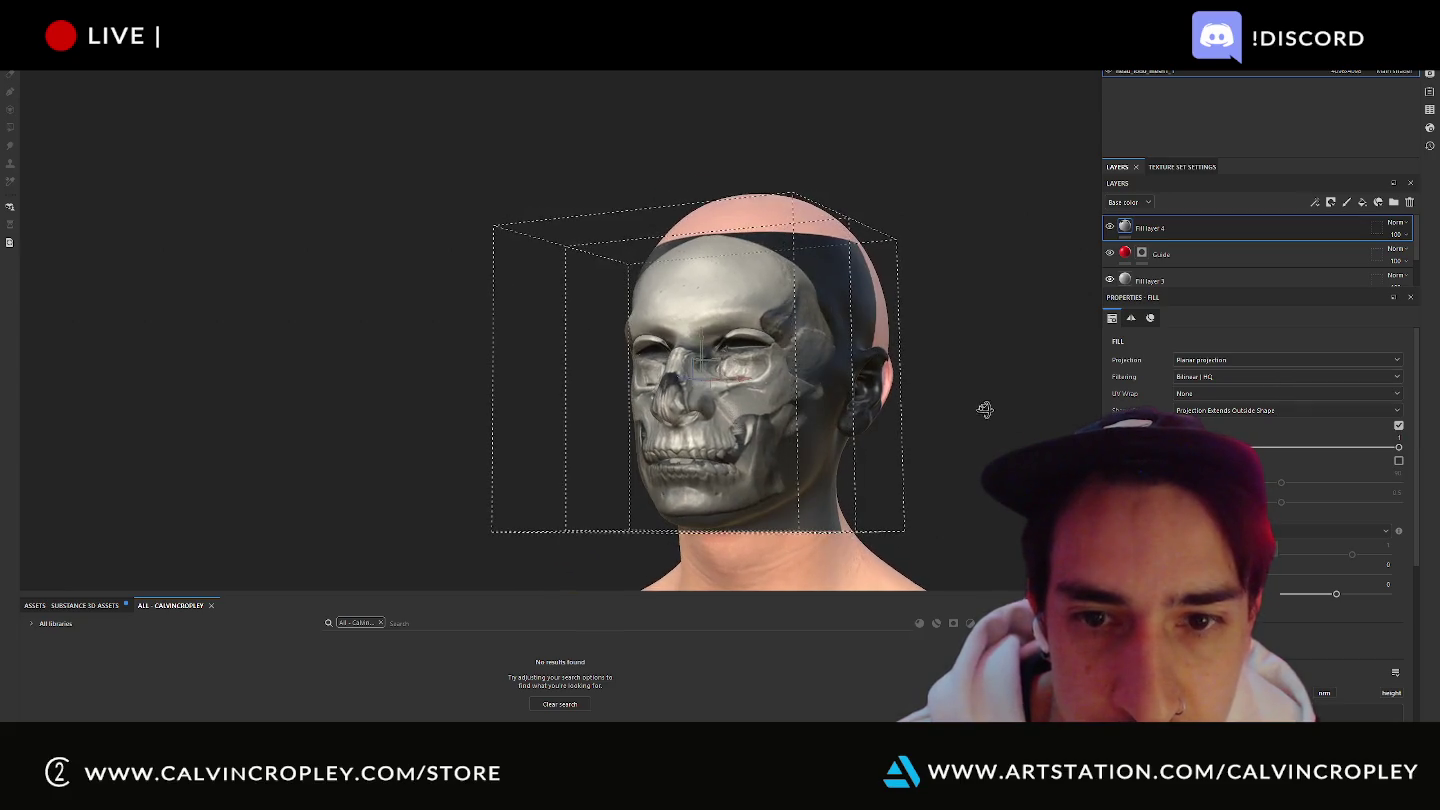
click(1109, 228)
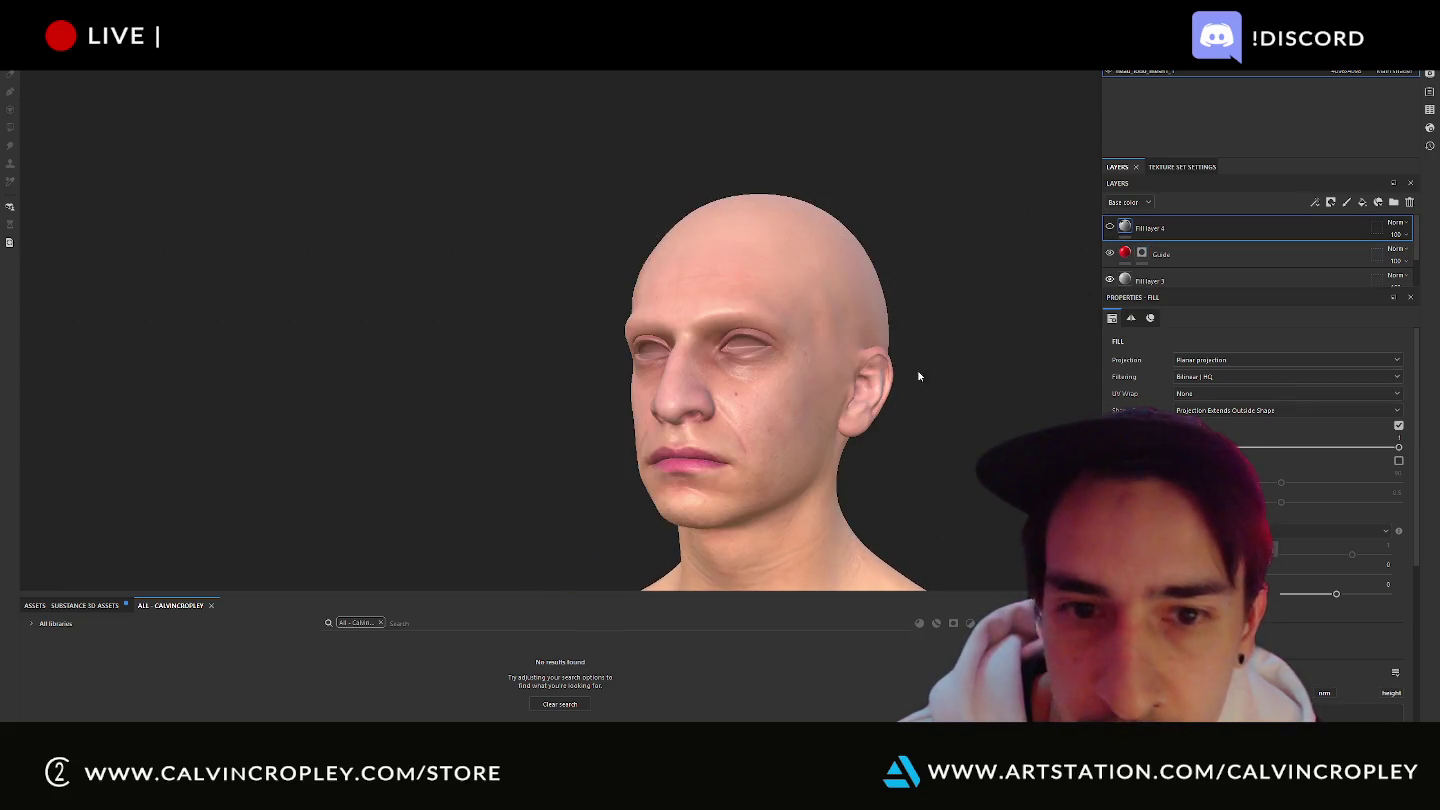
Orbit, zoom and pan until the bare head faces front and fills the viewport, then bring back the PureRef skull.
alt+drag(916, 379, 1010, 381)
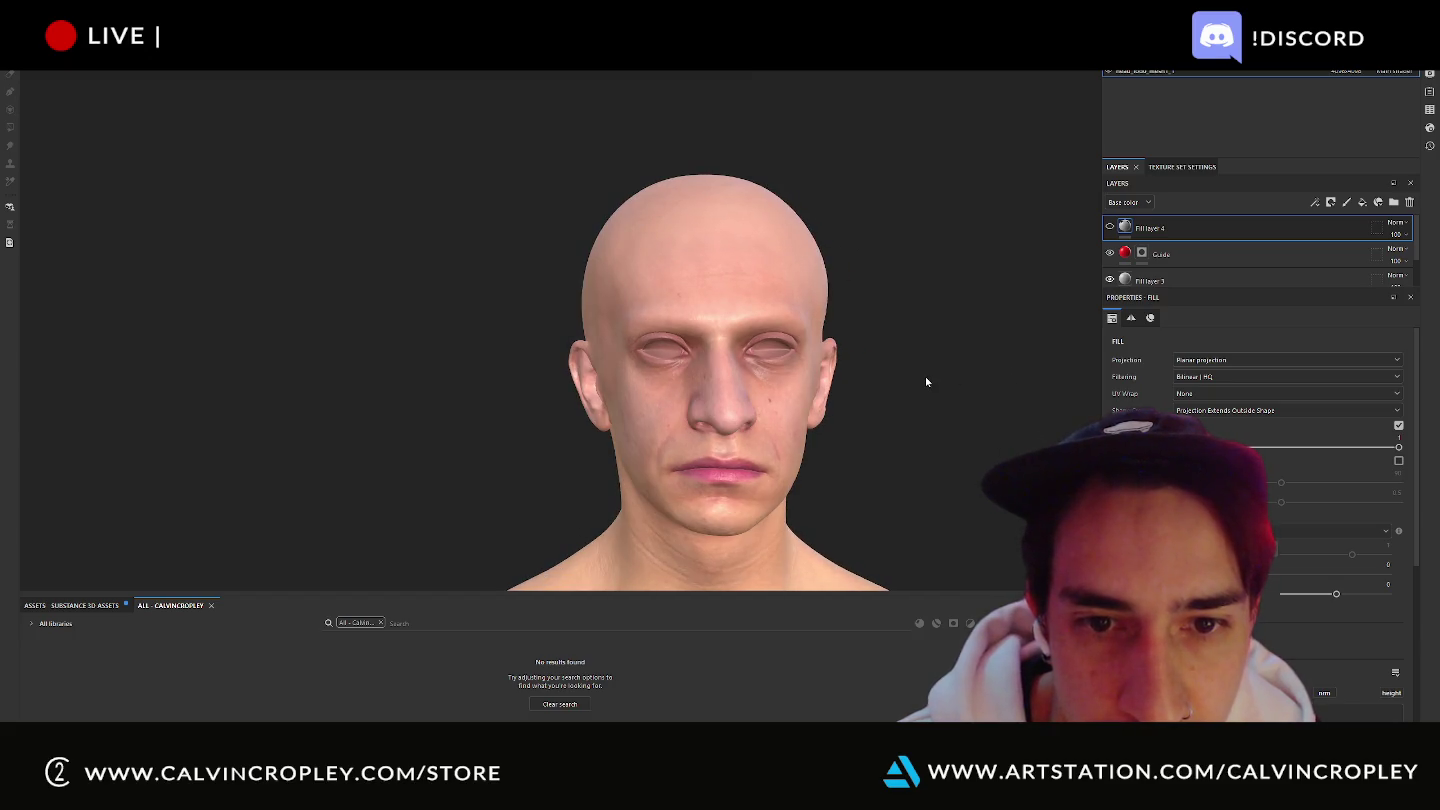
scroll(915, 373, up, 2)
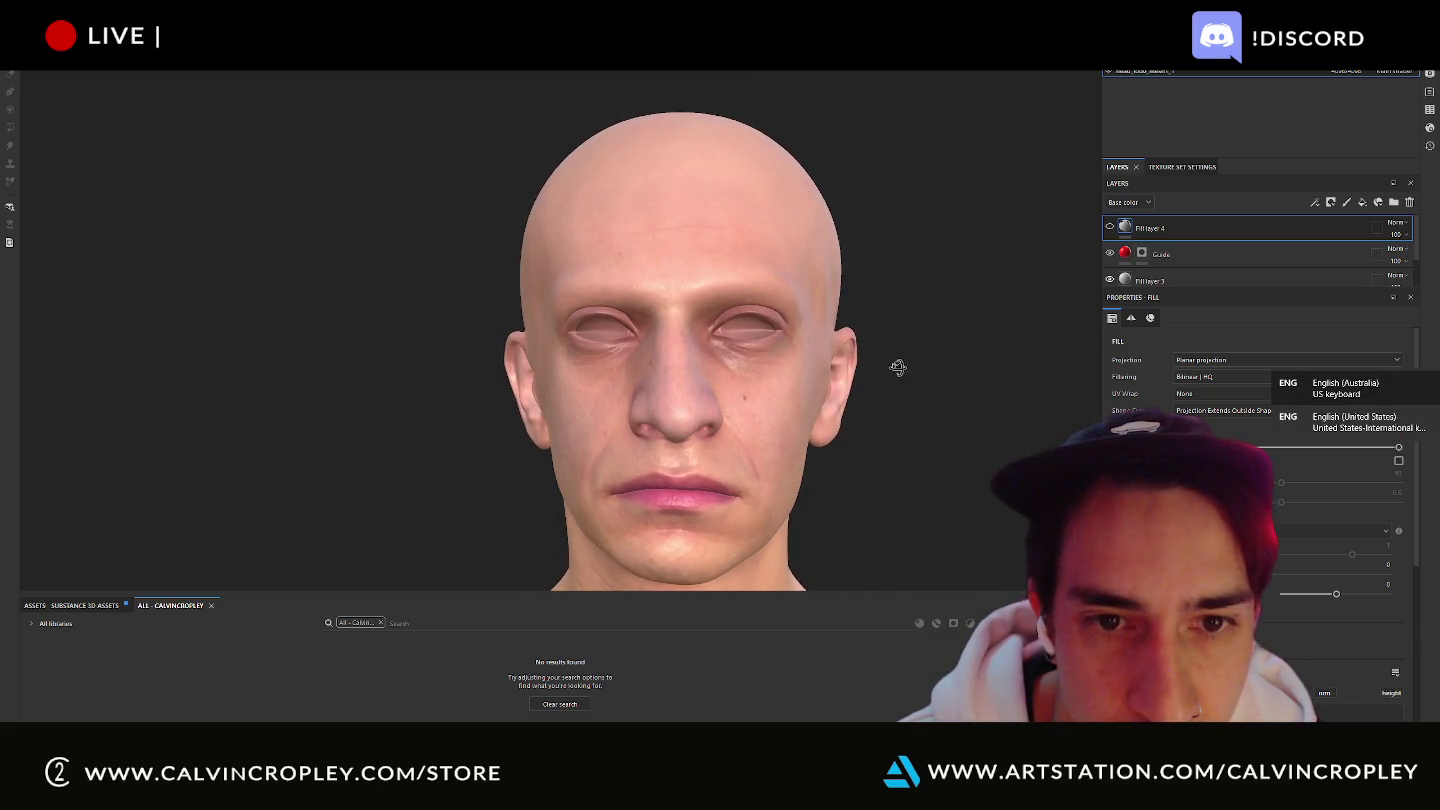
mouse_move(898, 365)
alt+mouse_down()
mouse_move(855, 349)
mouse_move(900, 337)
alt+mouse_up()
scroll(890, 355, down, 2)
scroll(826, 322, up, 2)
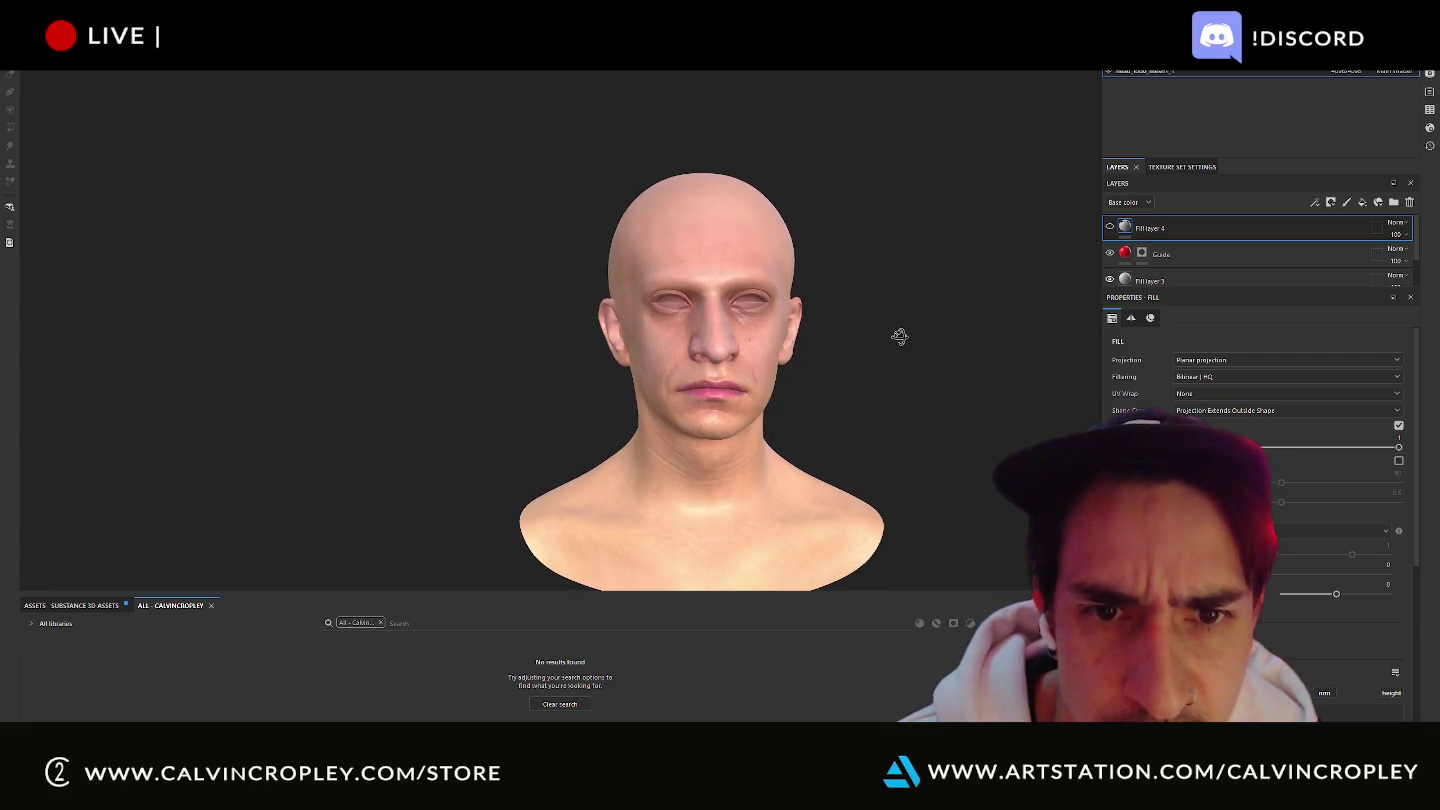
mouse_move(904, 338)
alt+mouse_down()
mouse_move(969, 337)
mouse_move(906, 341)
alt+mouse_up()
scroll(906, 341, up, 2)
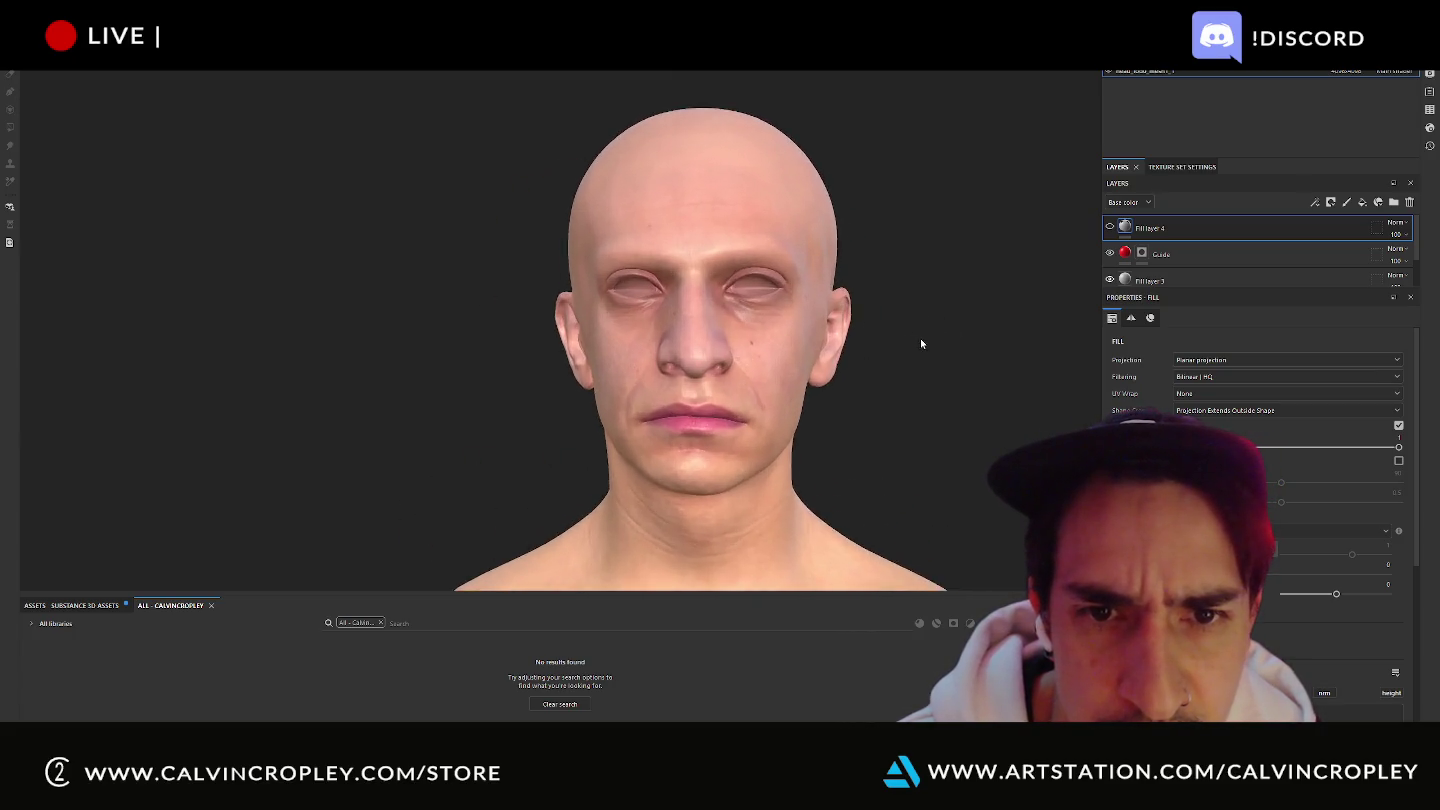
scroll(920, 338, up, 1)
mouse_move(923, 339)
alt+middle_down()
mouse_move(993, 367)
mouse_move(979, 351)
alt+middle_up()
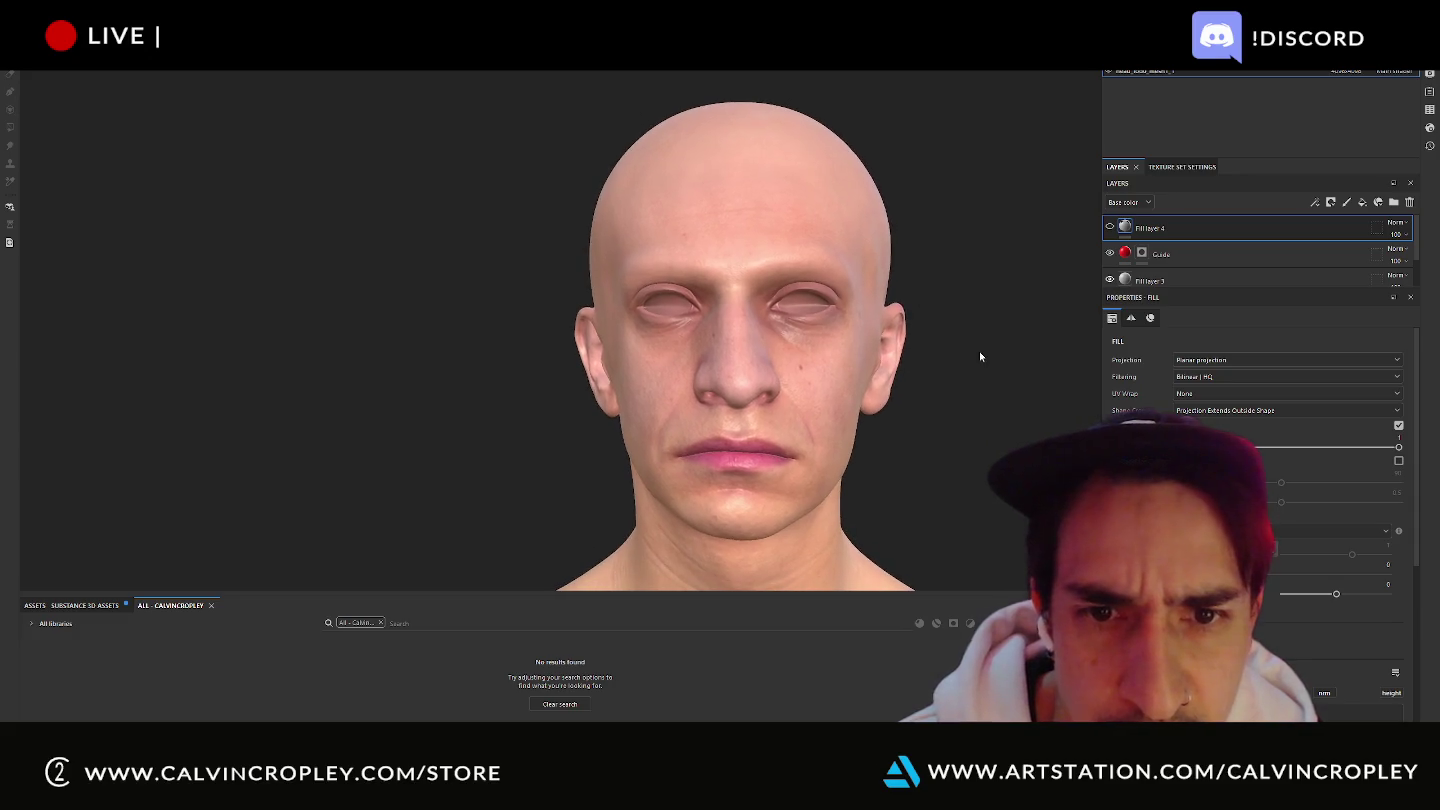
key(alt+Tab)
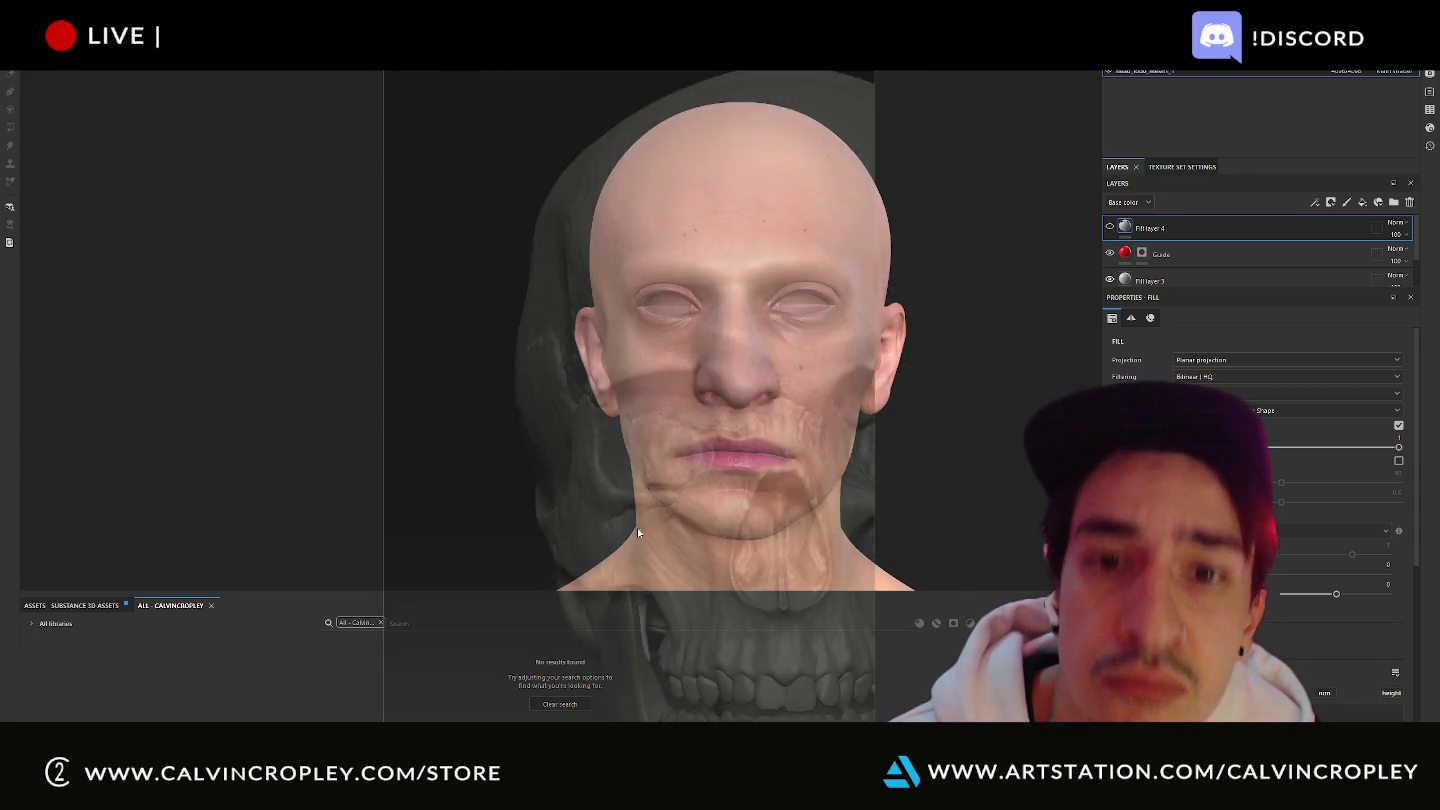
Widen the PureRef skull window and scale the skull up over the head.
drag(846, 400, 1100, 427)
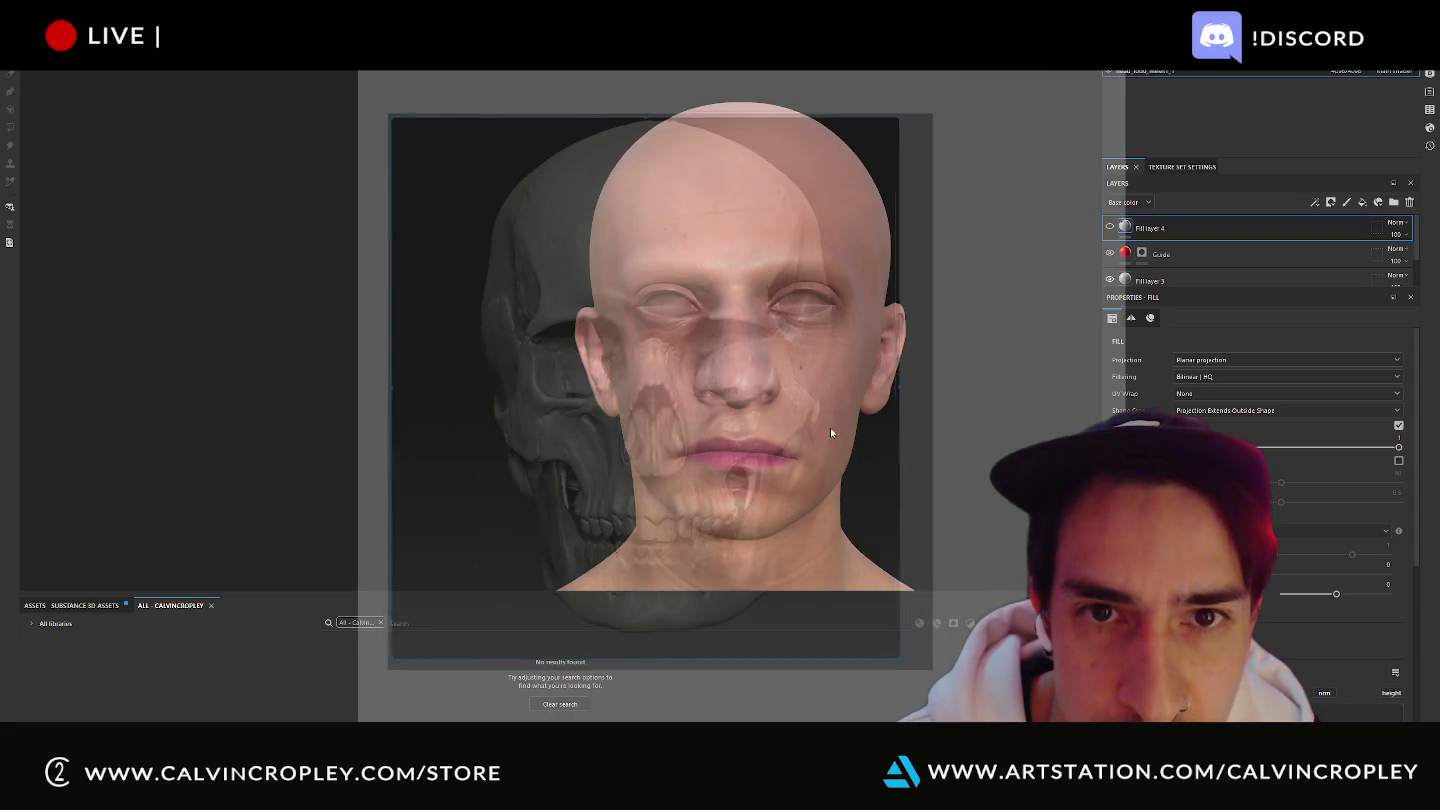
scroll(831, 428, up, 3)
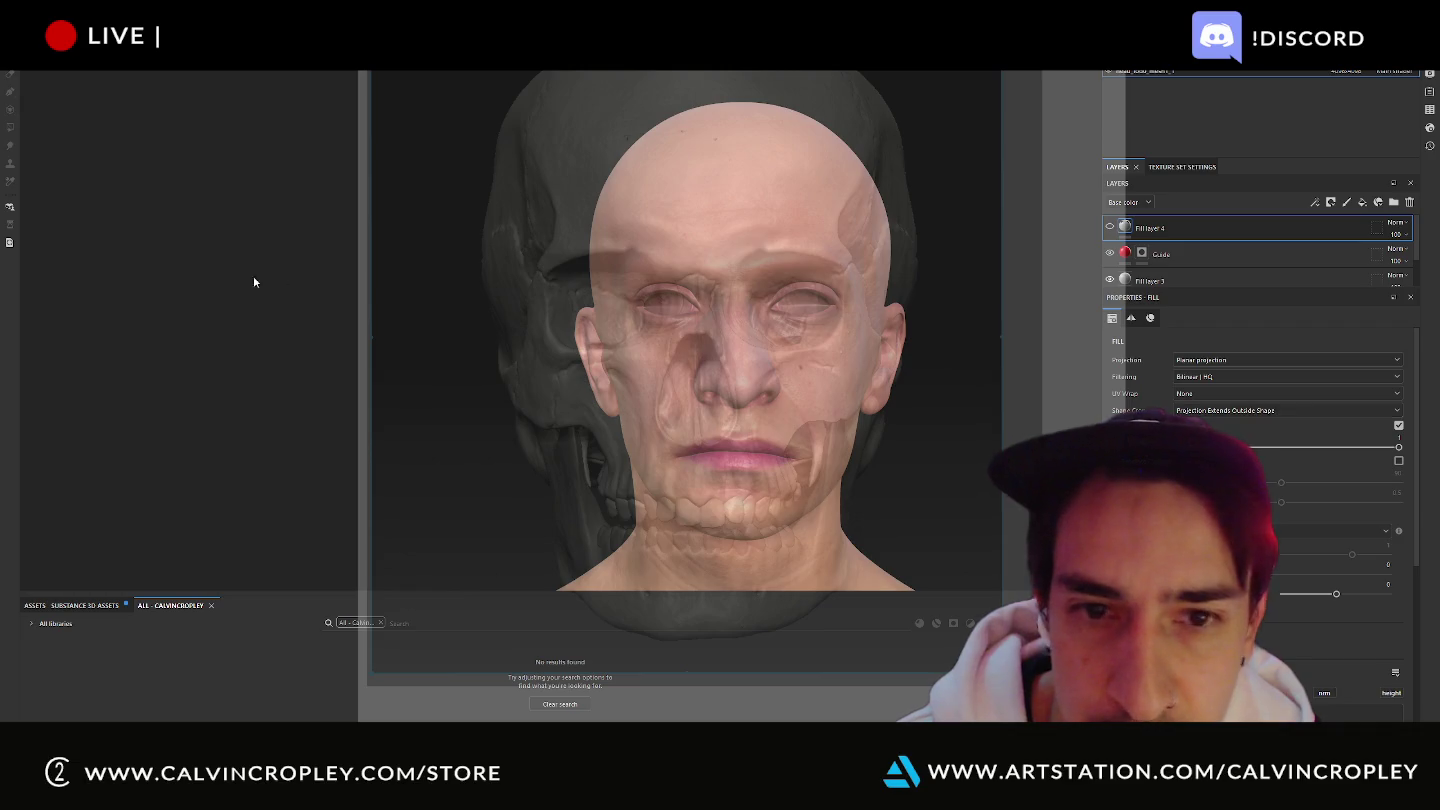
scroll(250, 277, up, 2)
scroll(219, 284, up, 2)
drag(662, 404, 680, 404)
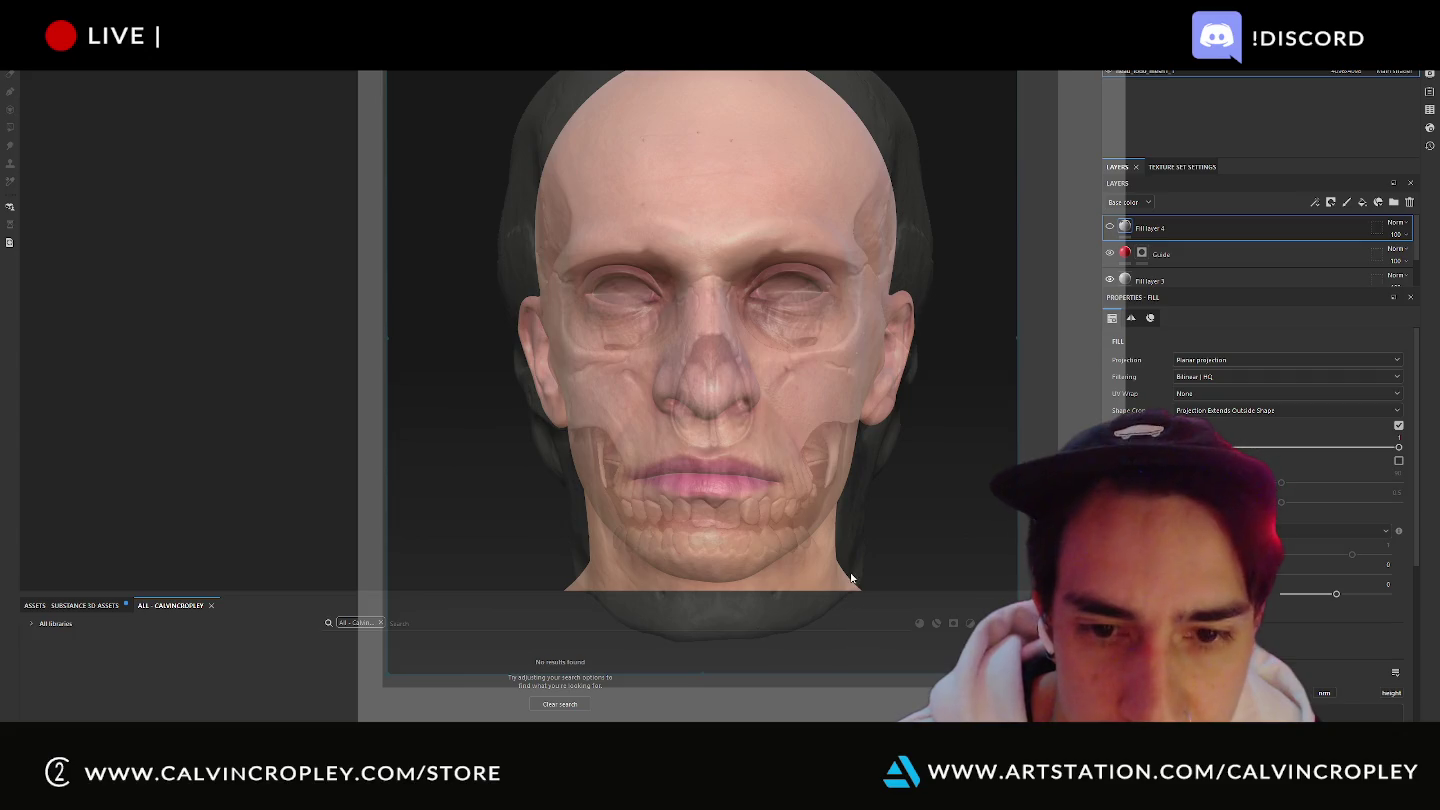
scroll(868, 596, down, 2)
scroll(872, 597, up, 2)
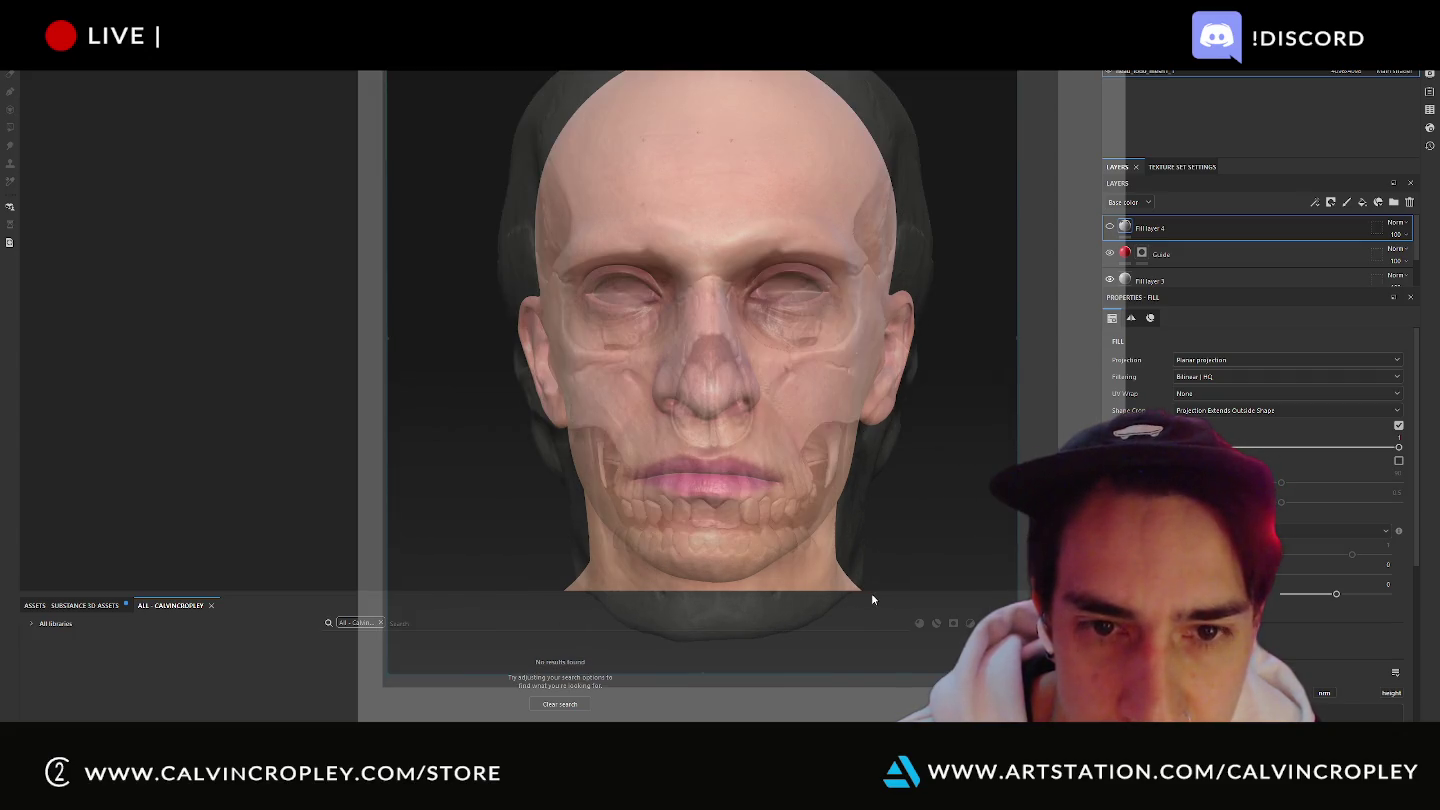
Trim, nudge and stretch the skull reference until eye sockets, nose and teeth match the face.
drag(897, 641, 877, 550)
scroll(840, 413, up, 1)
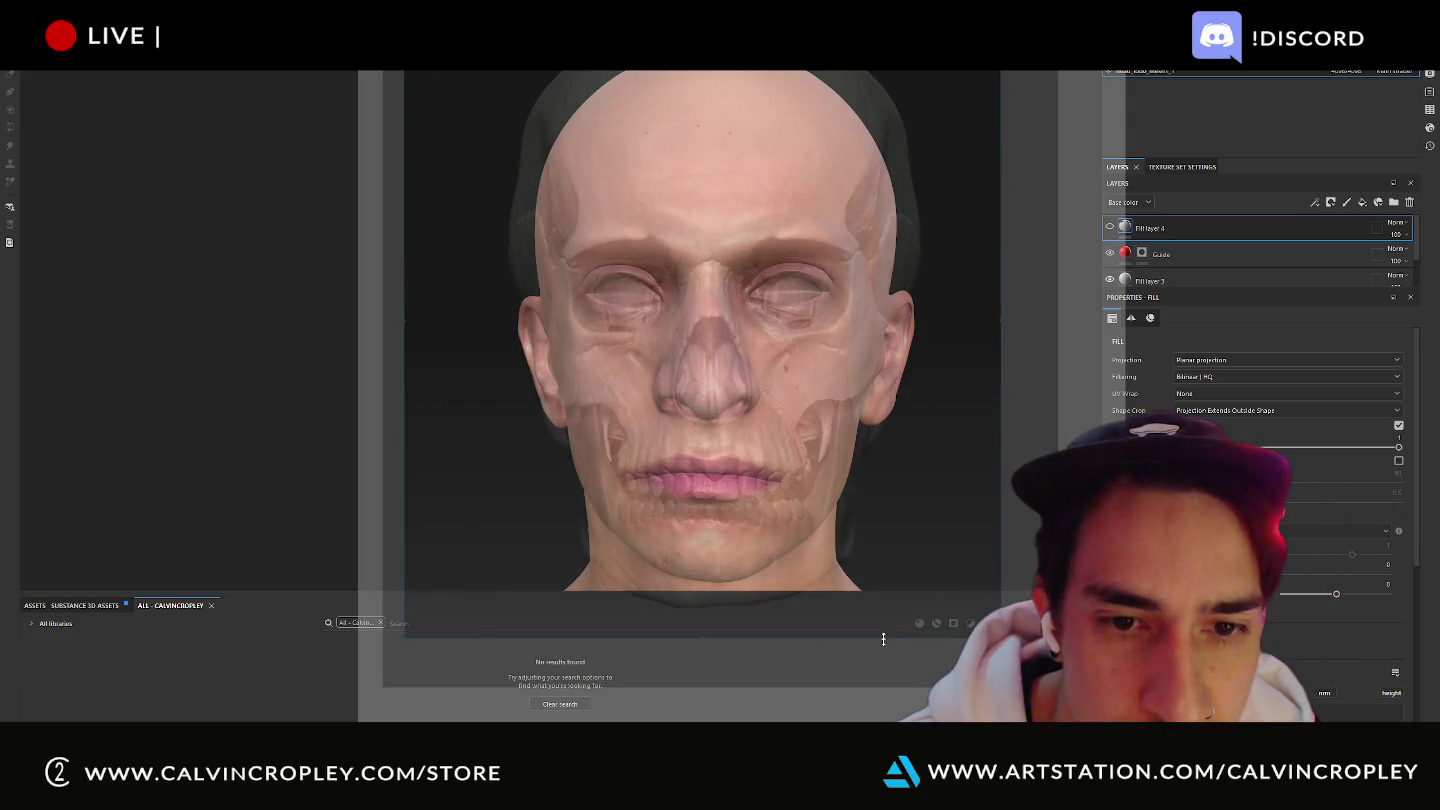
scroll(844, 419, up, 2)
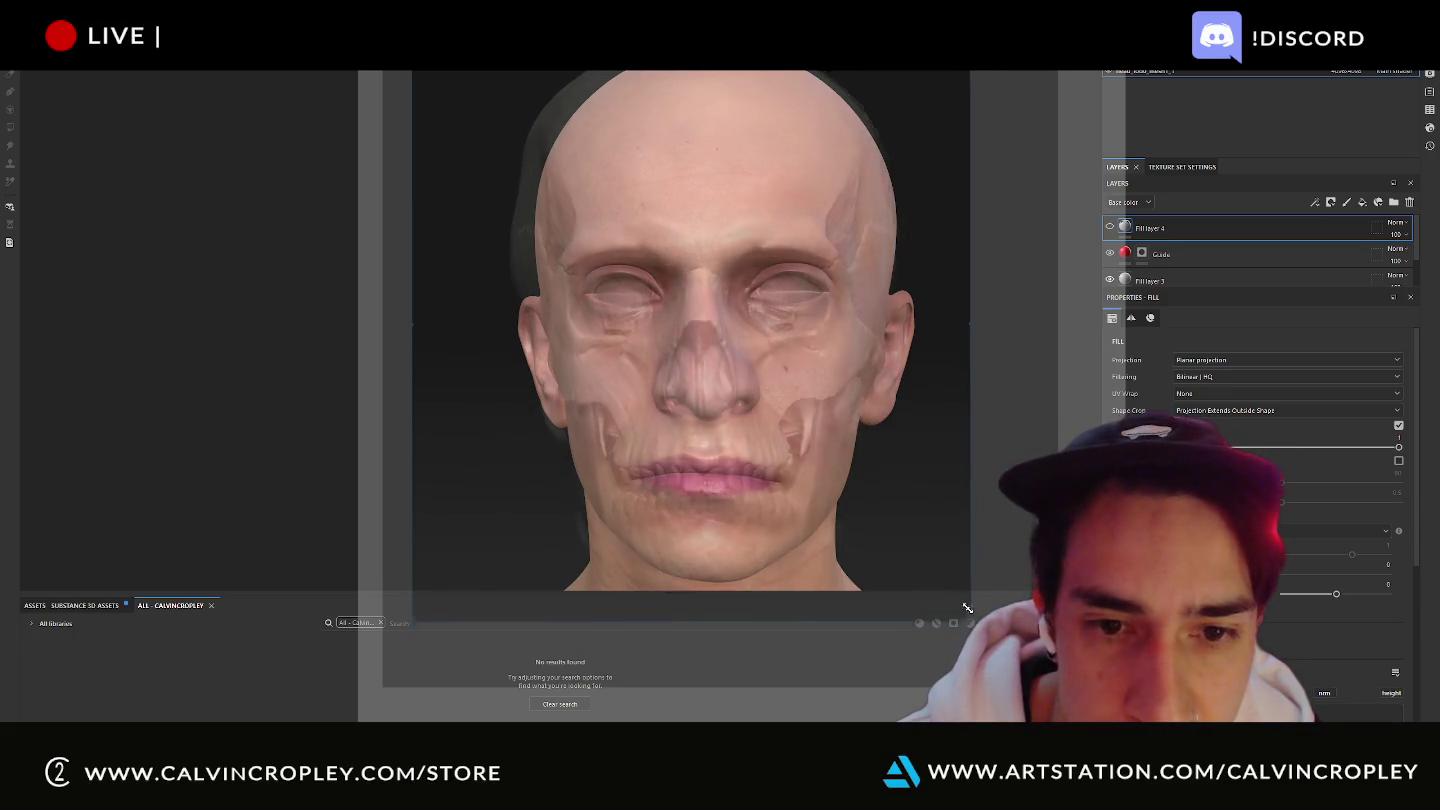
scroll(822, 451, down, 3)
mouse_move(858, 483)
mouse_down()
mouse_move(887, 546)
mouse_move(869, 506)
mouse_up()
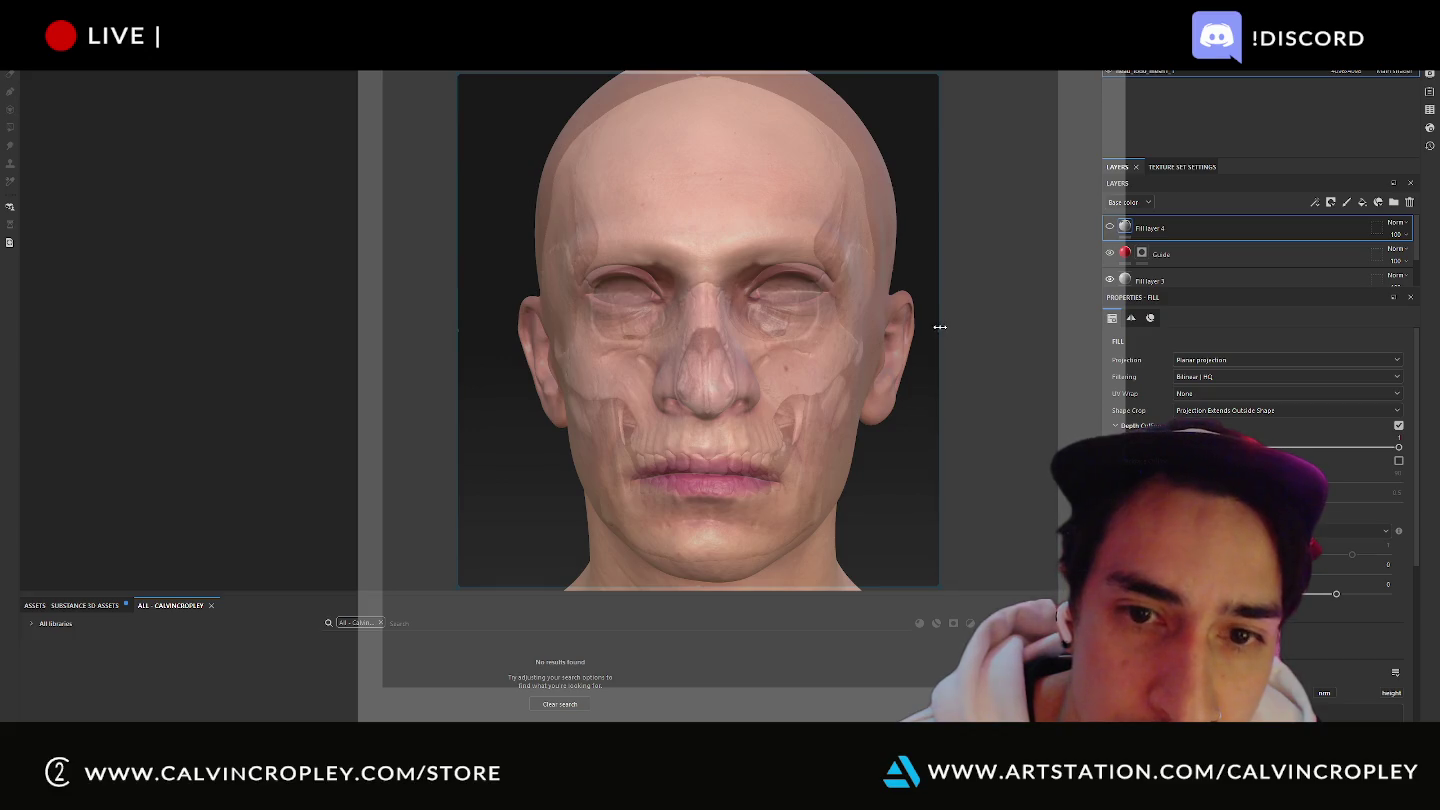
drag(941, 327, 951, 329)
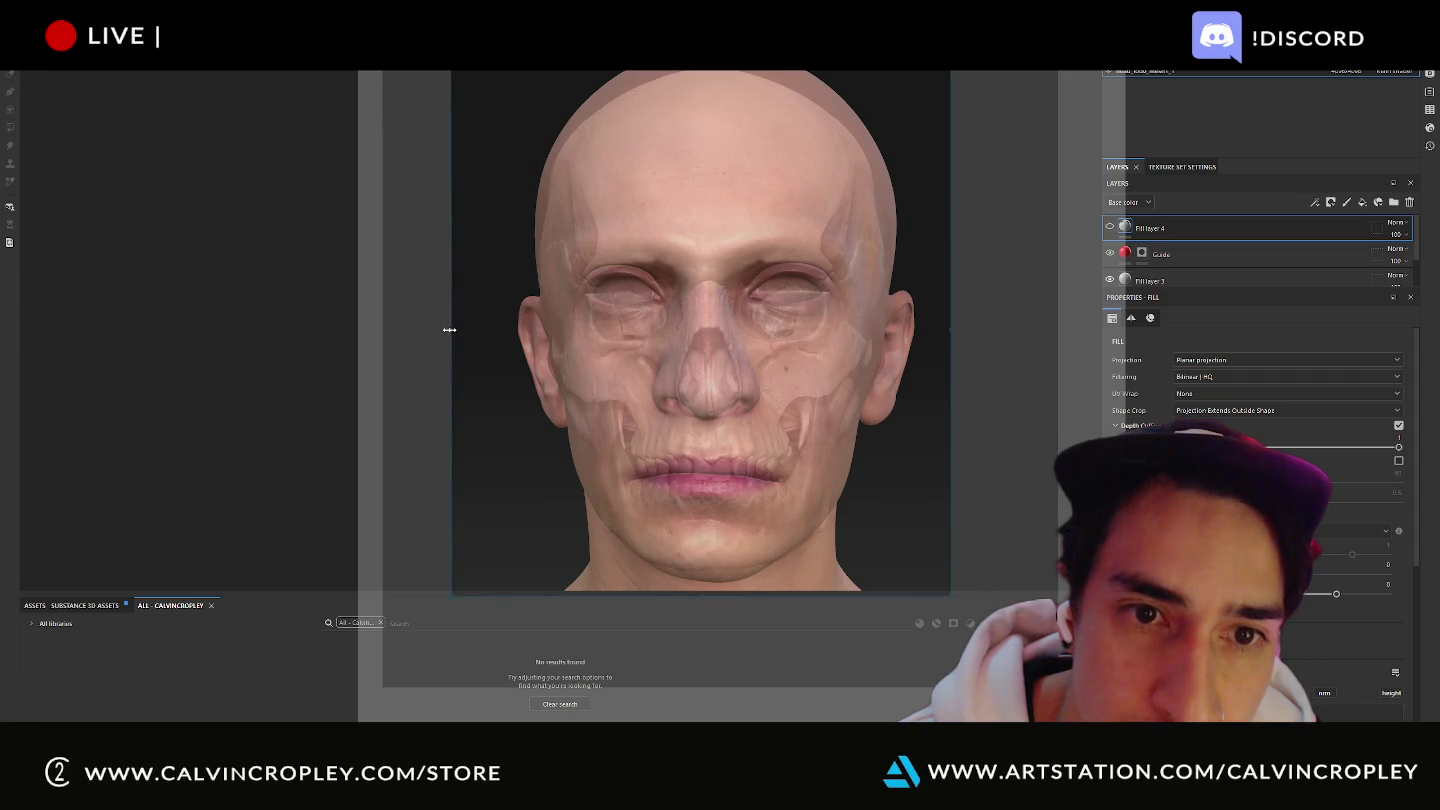
drag(445, 328, 442, 328)
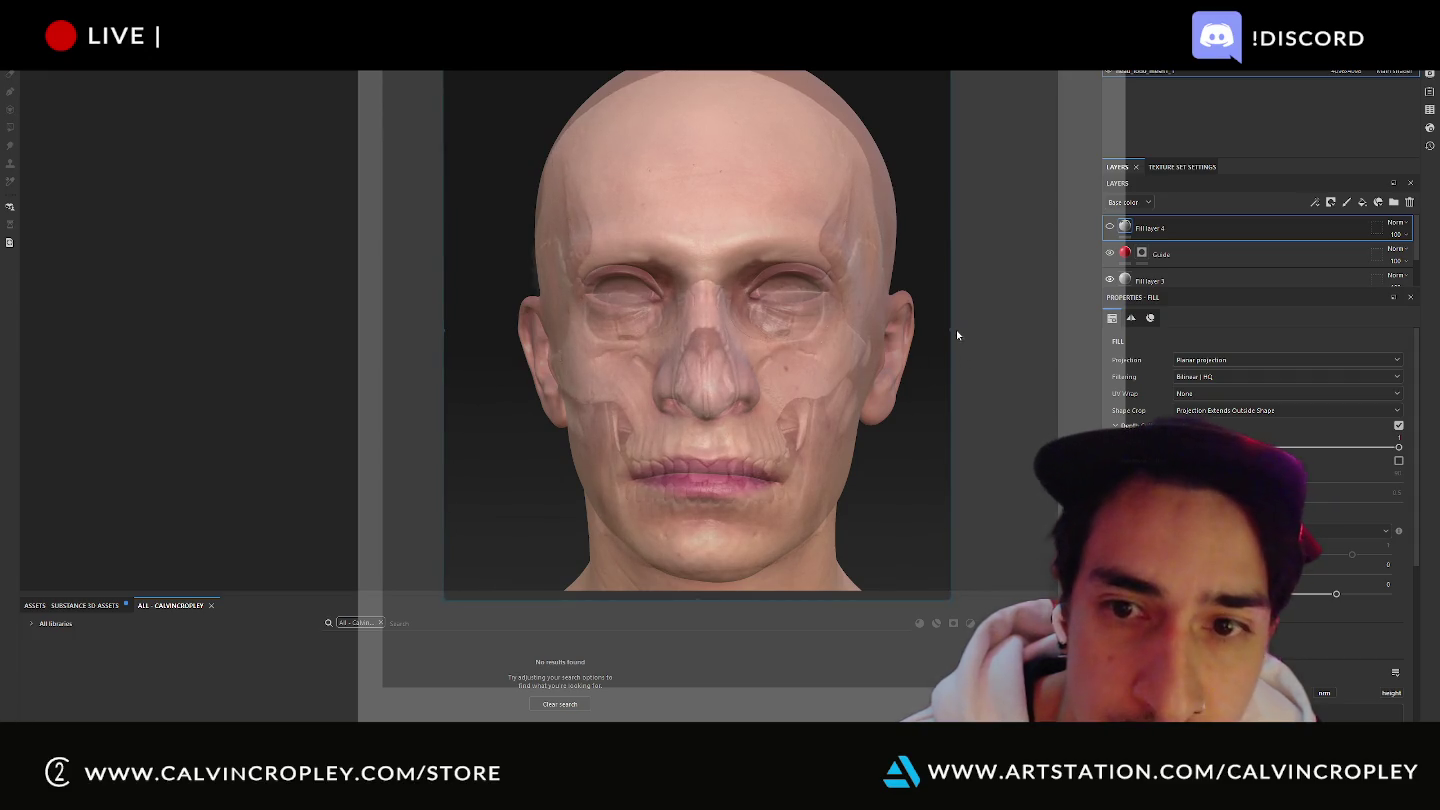
drag(949, 328, 959, 329)
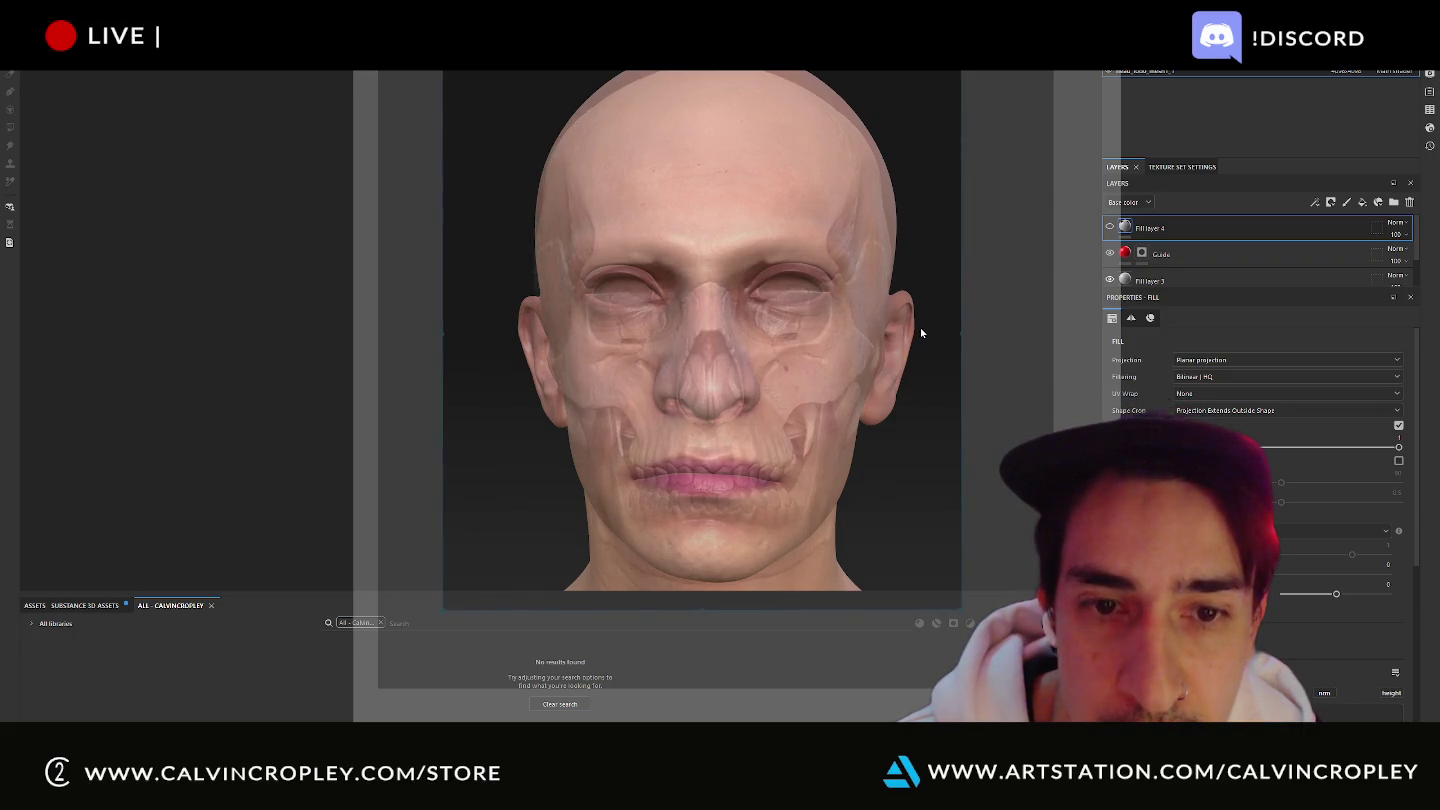
right_click(856, 325)
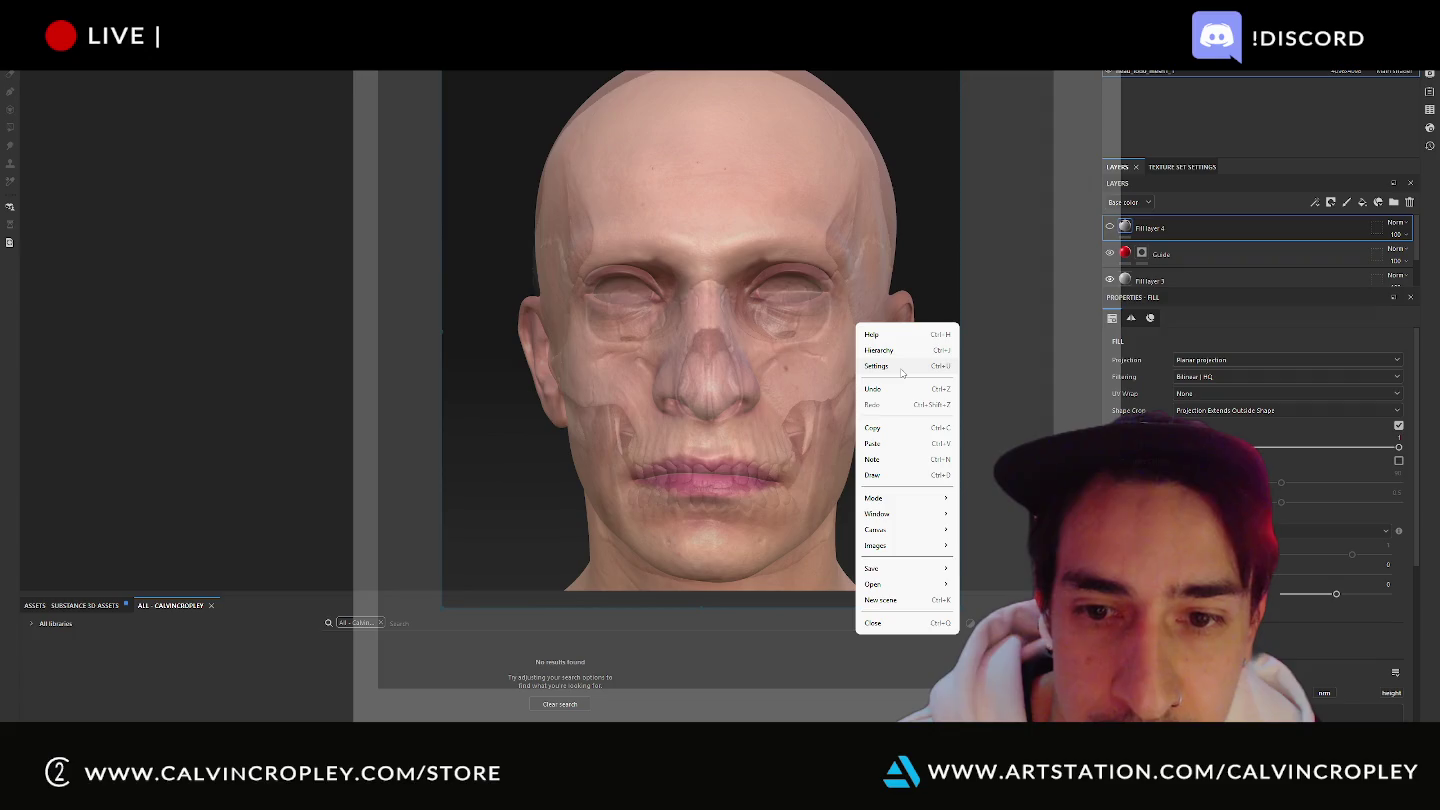
Open PureRef's settings, move them off the head, and keep the reference window see-through.
click(902, 368)
drag(831, 219, 1278, 333)
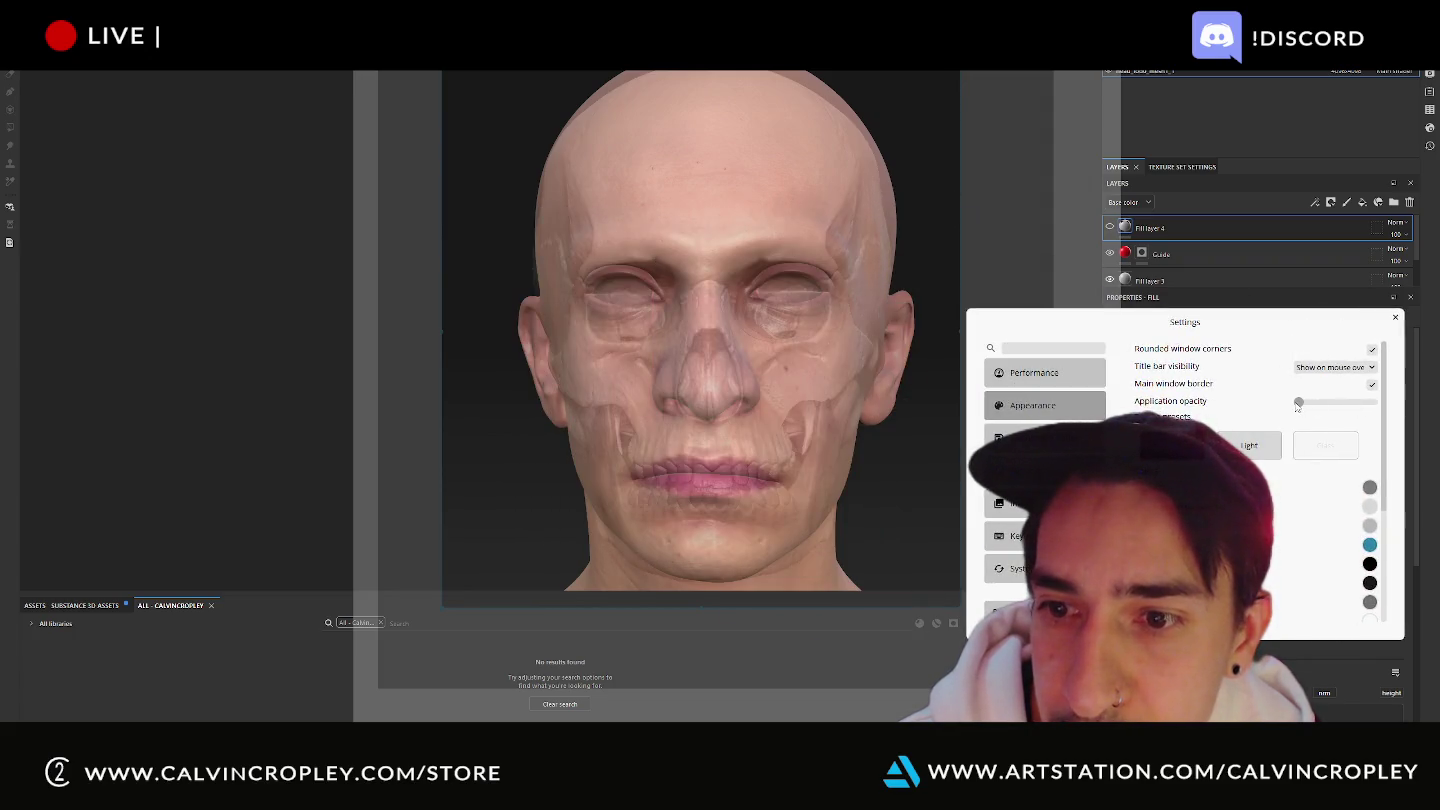
drag(1298, 402, 1363, 401)
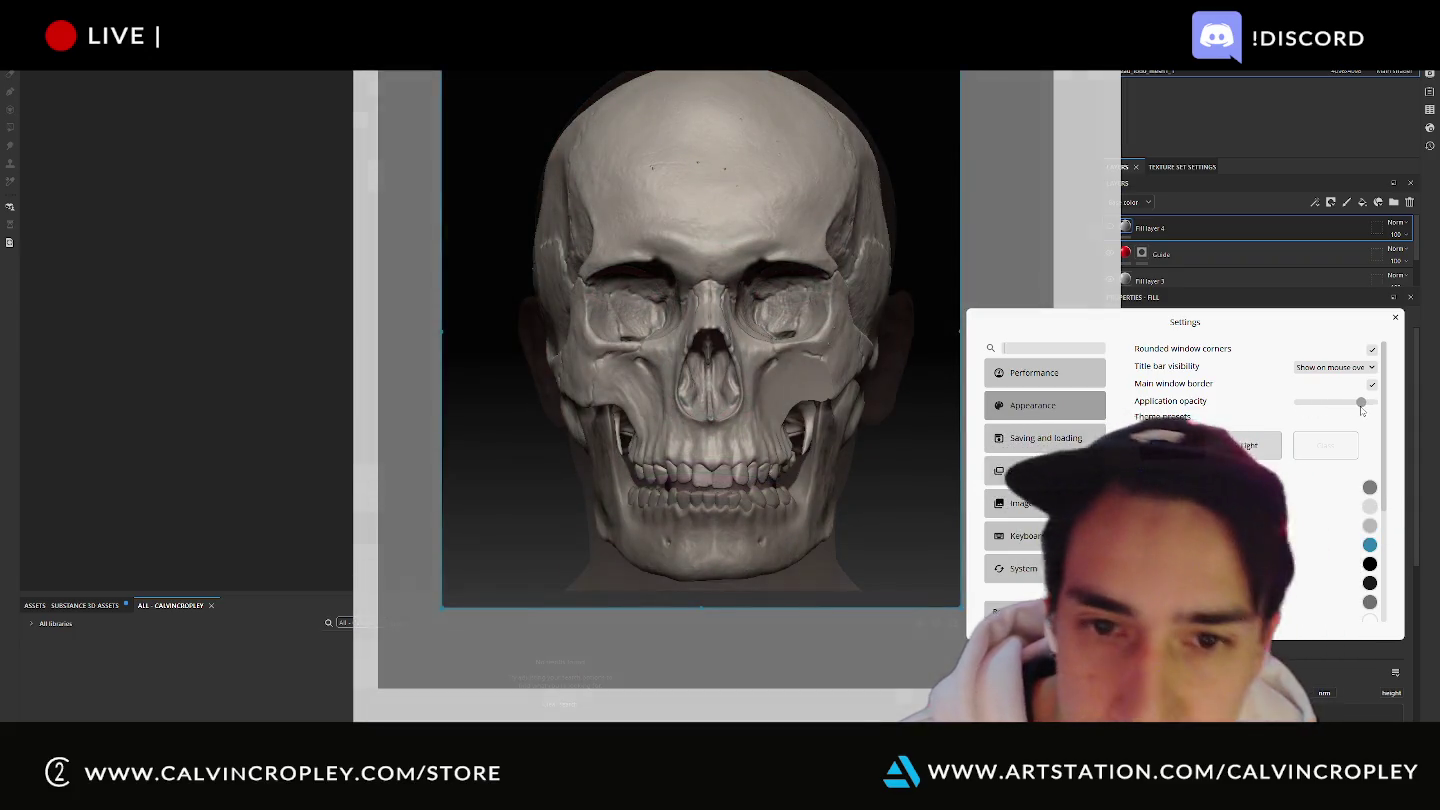
drag(1363, 403, 1288, 406)
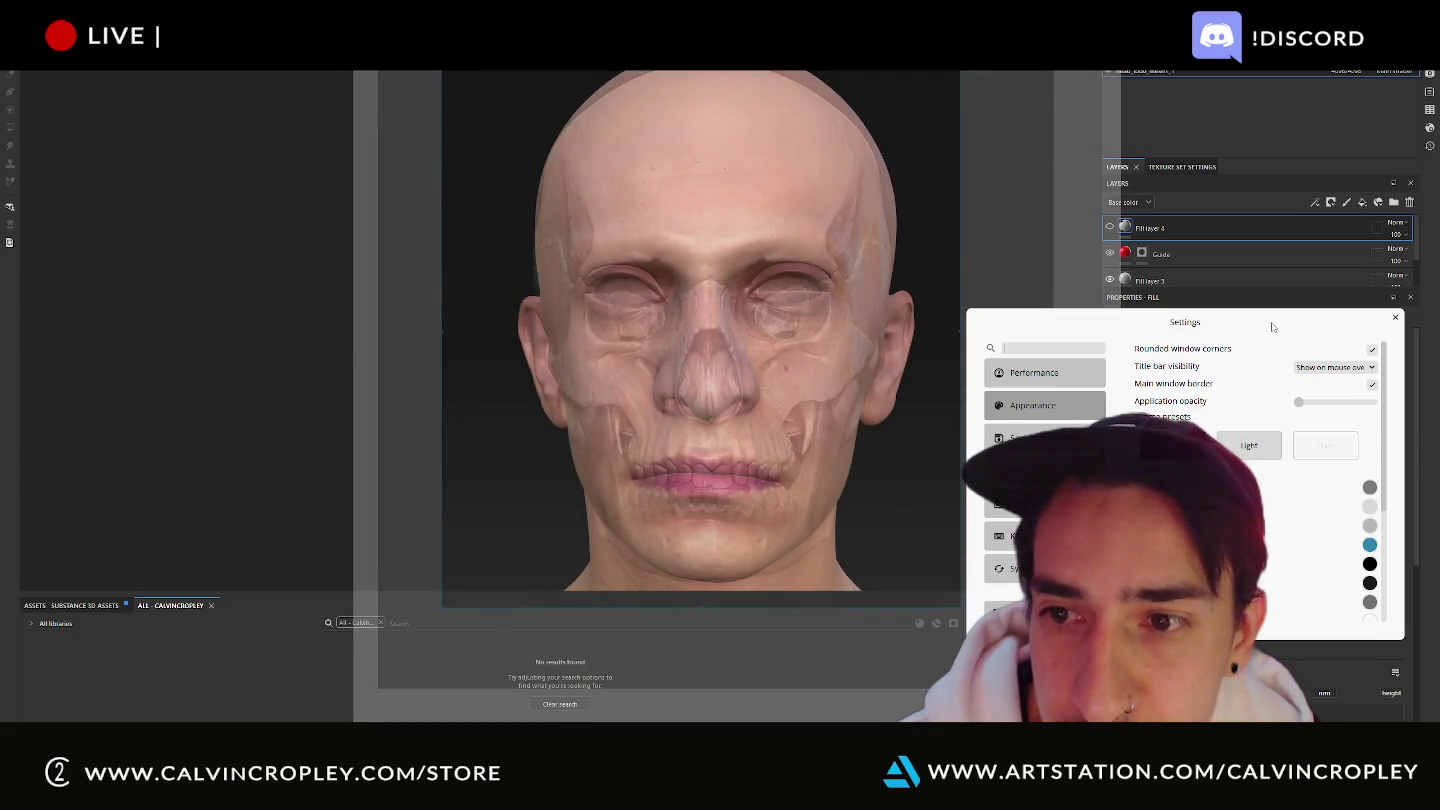
Lock the PureRef canvas with Ctrl+B so the skull can't be panned or zoomed.
right_click(895, 371)
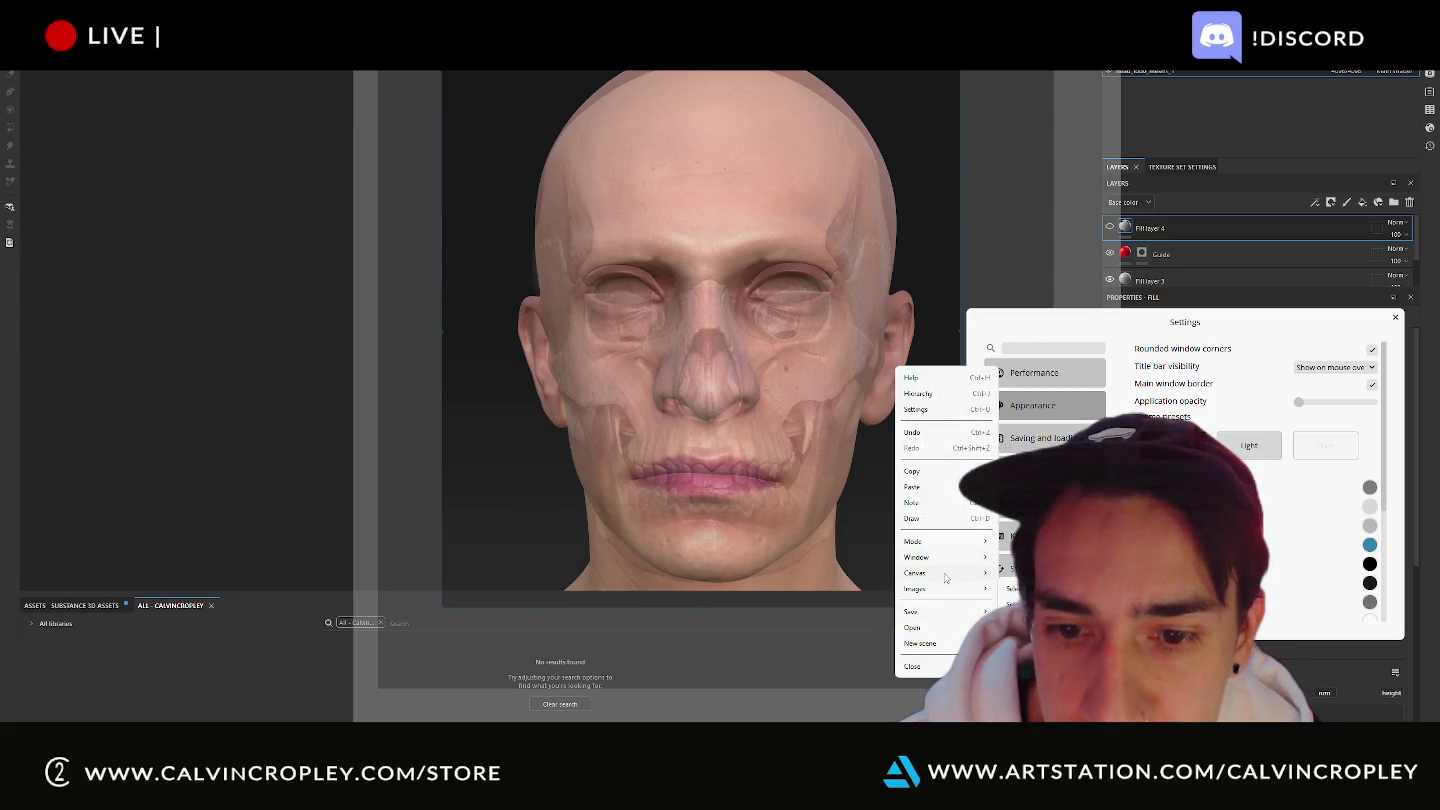
key(Escape)
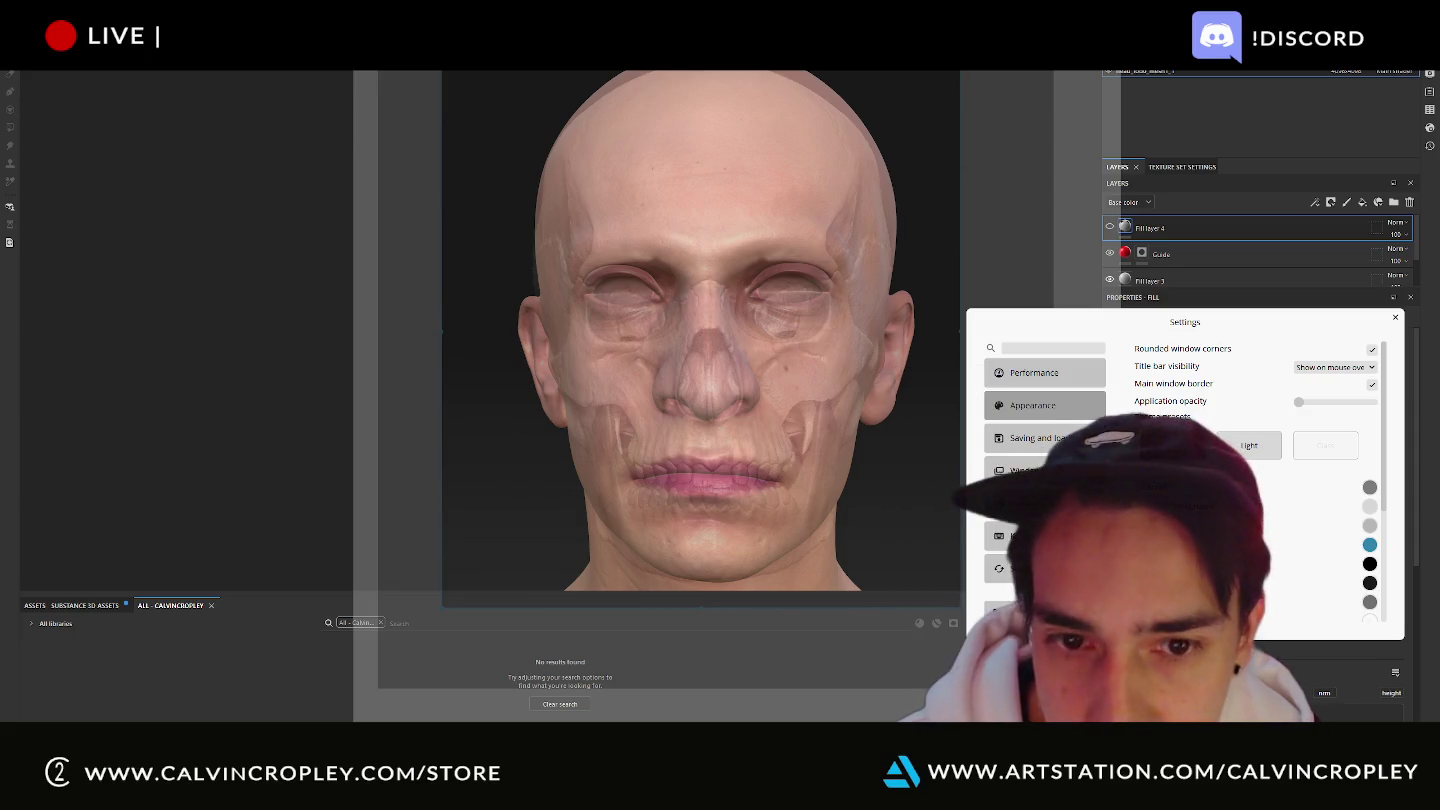
right_click(838, 487)
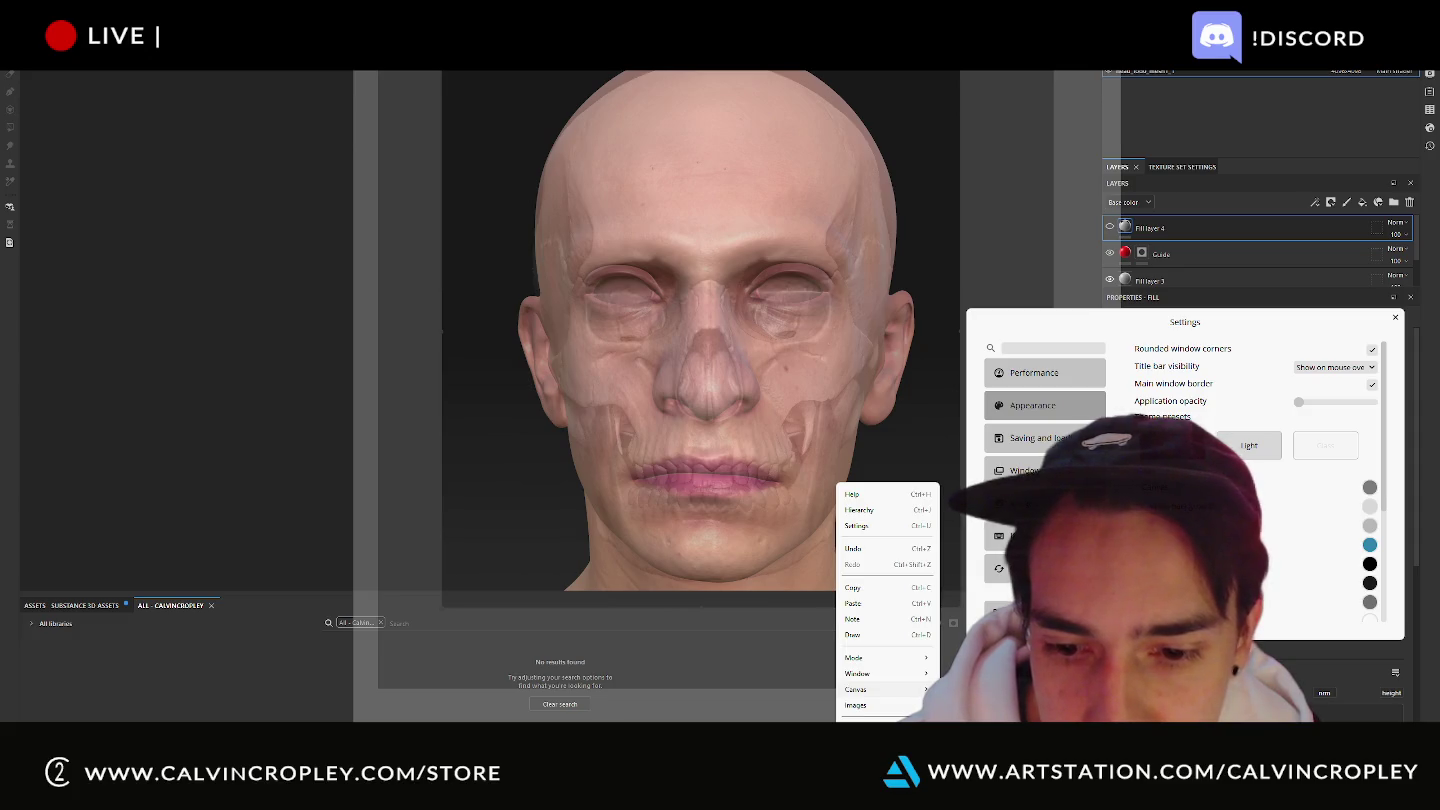
key(ctrl+b)
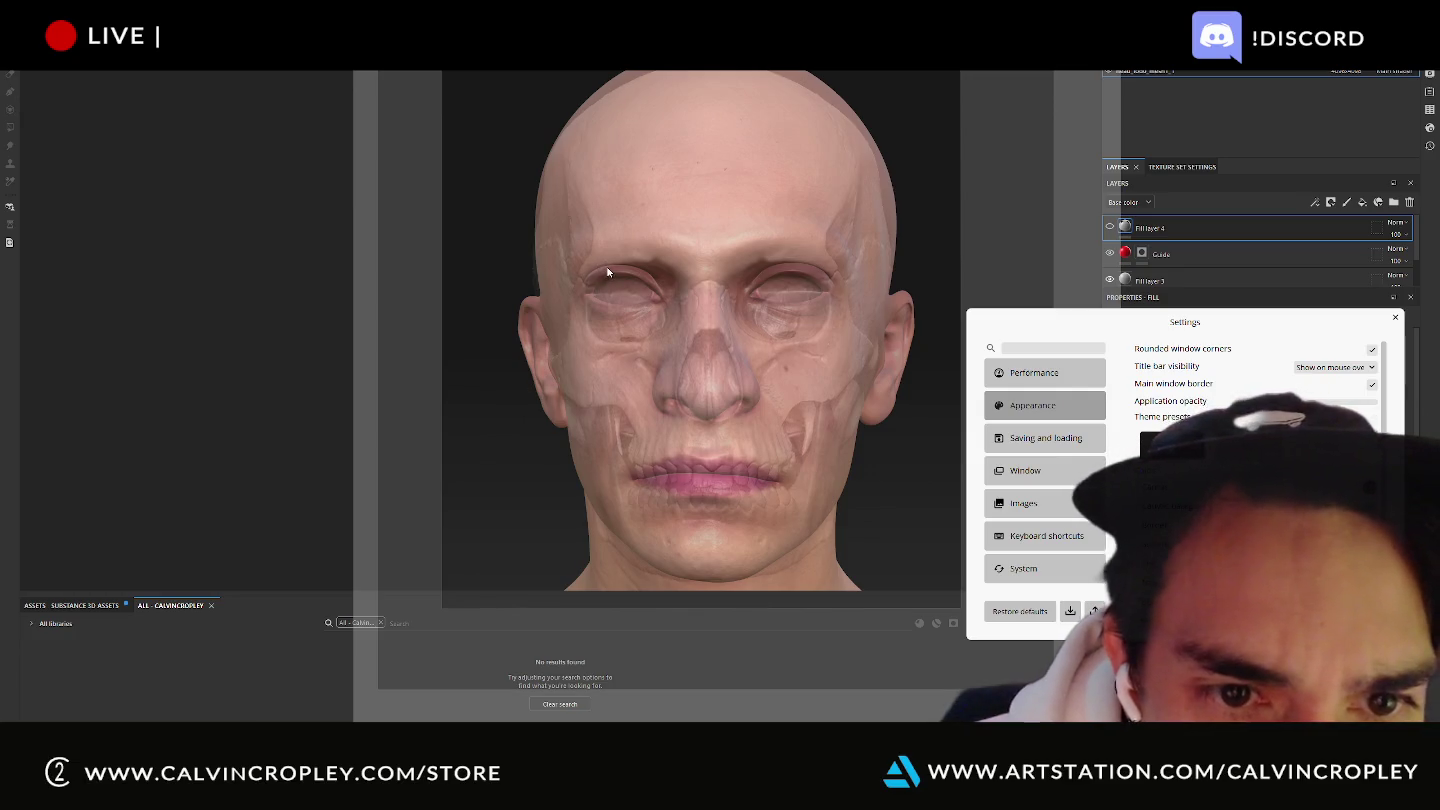
key(ctrl+b)
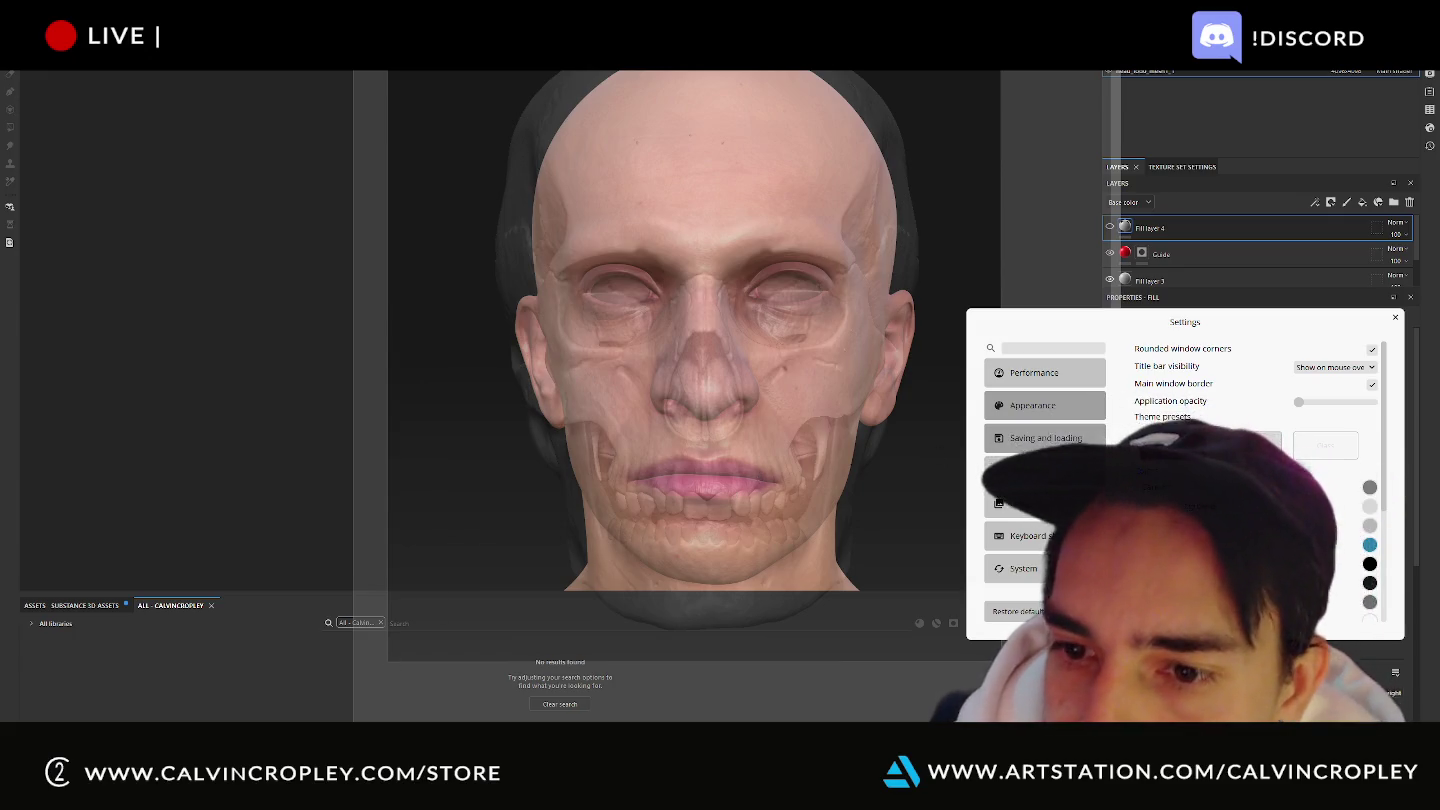
Shift the skull reference up and left over the face and unlock the canvas.
right_click(934, 457)
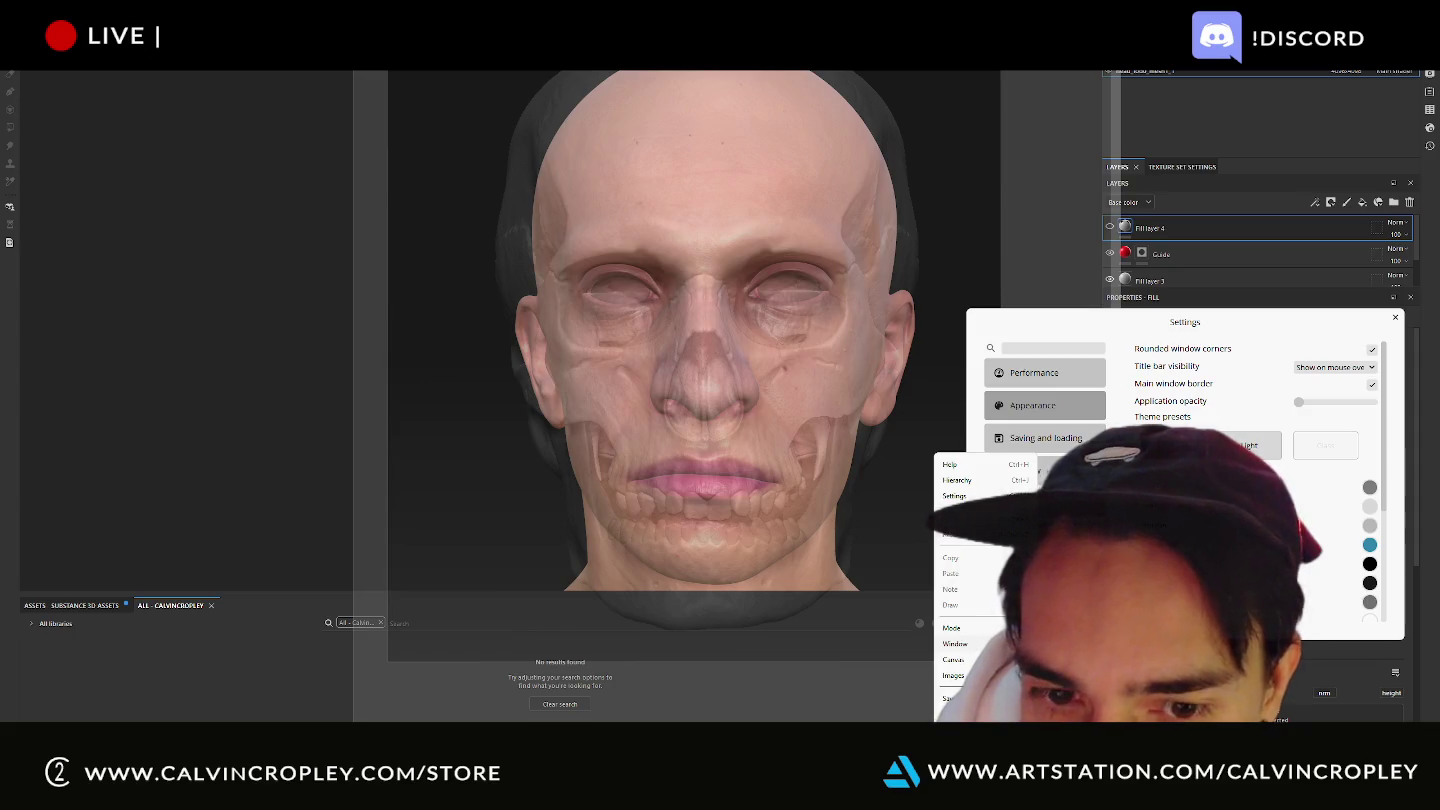
click(733, 392)
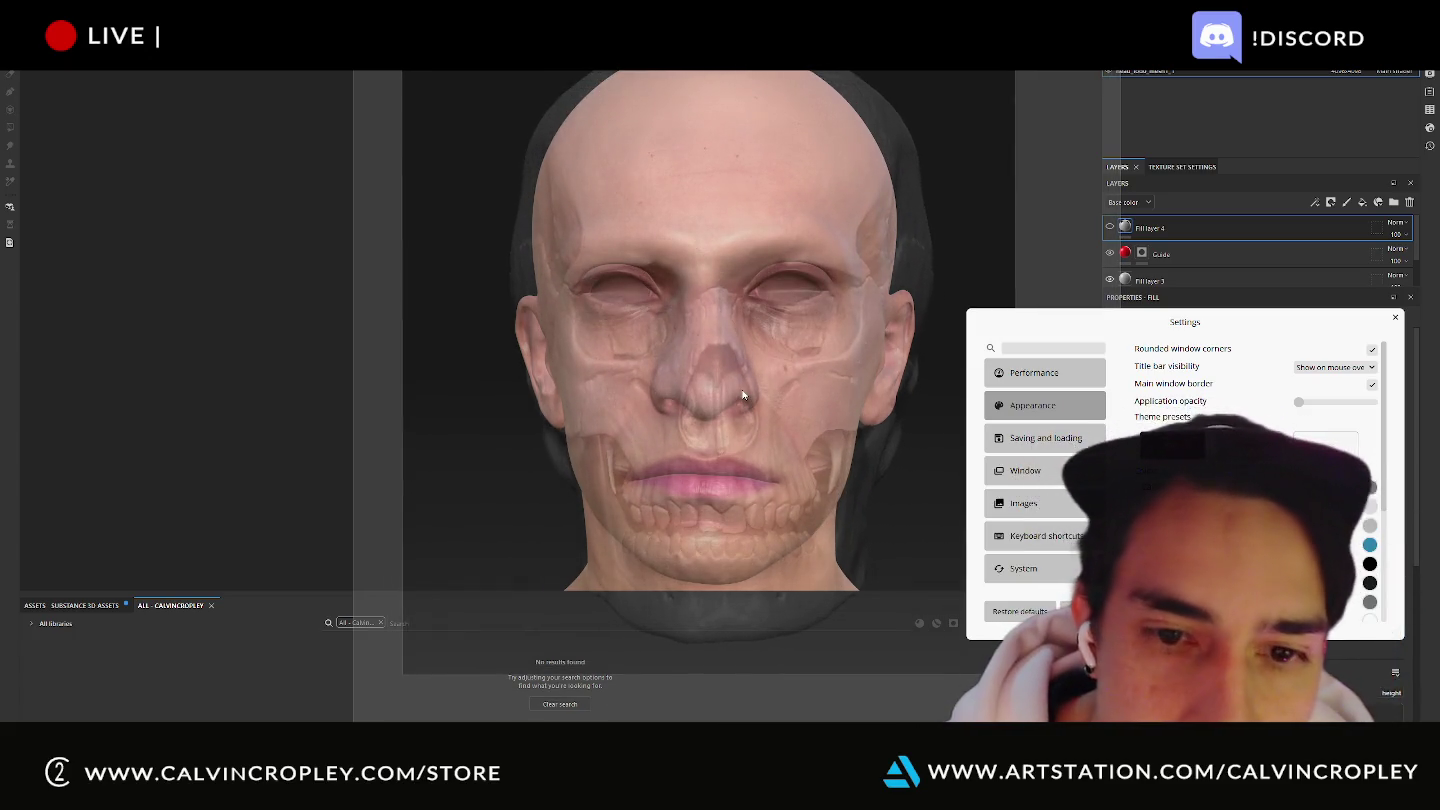
drag(746, 410, 720, 362)
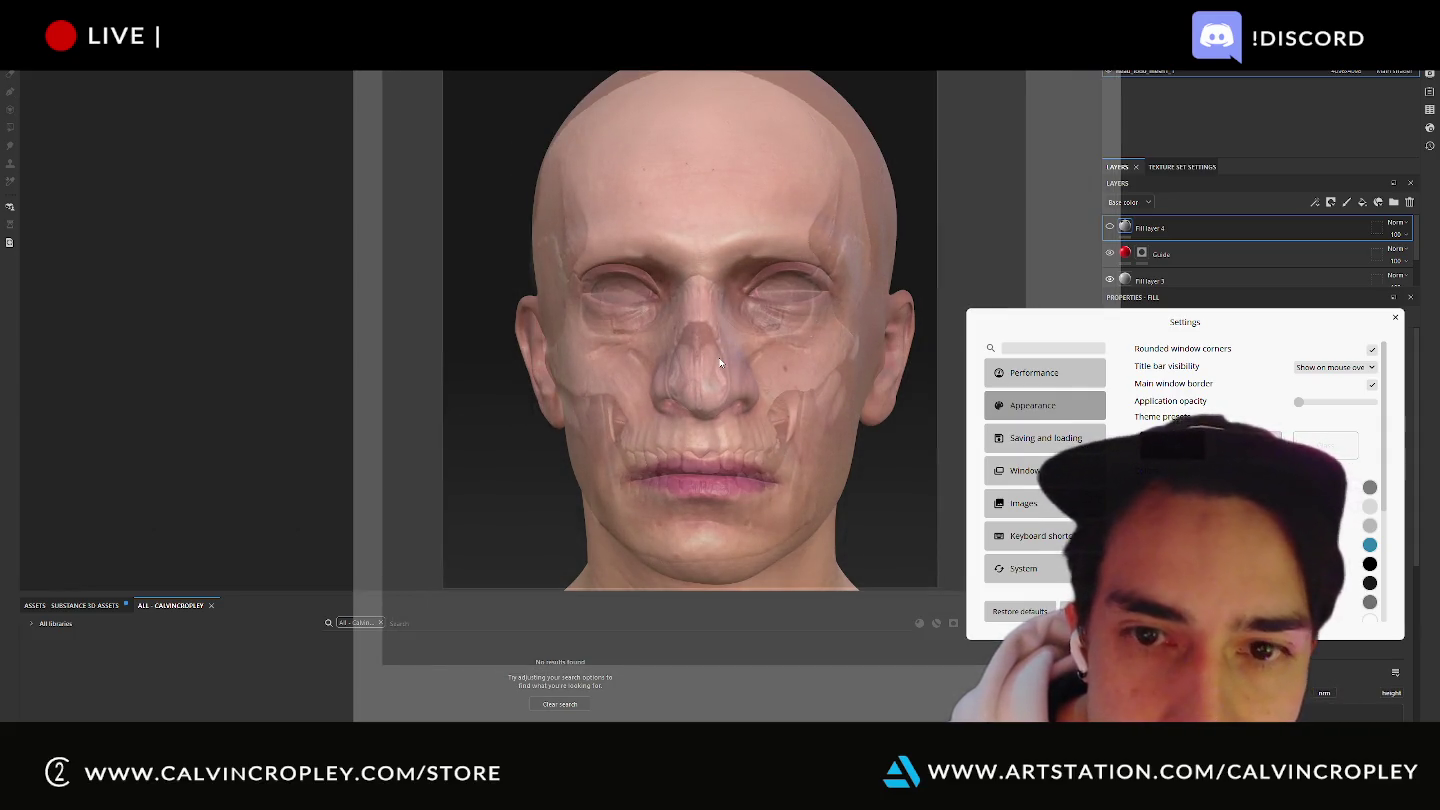
right_click(914, 558)
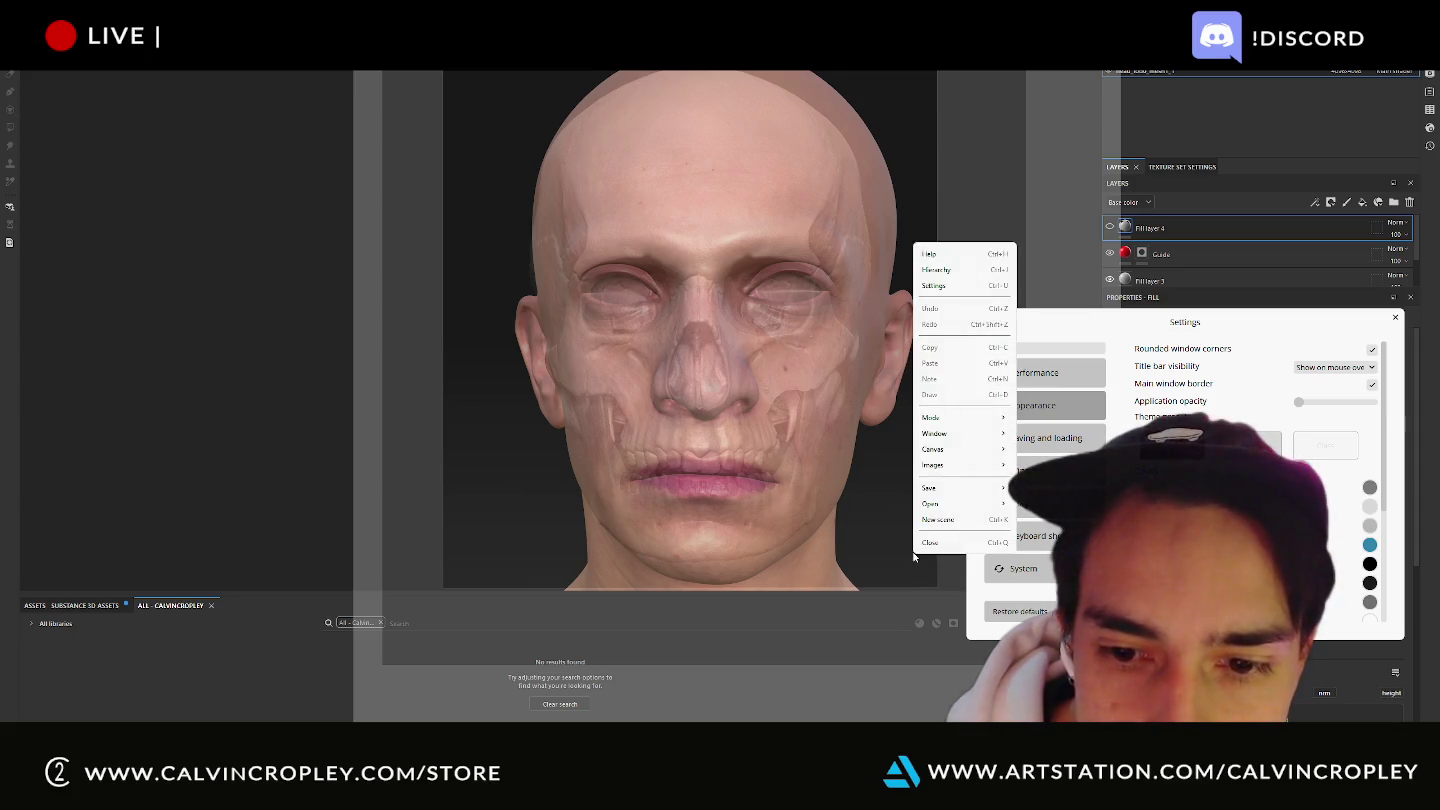
click(1049, 467)
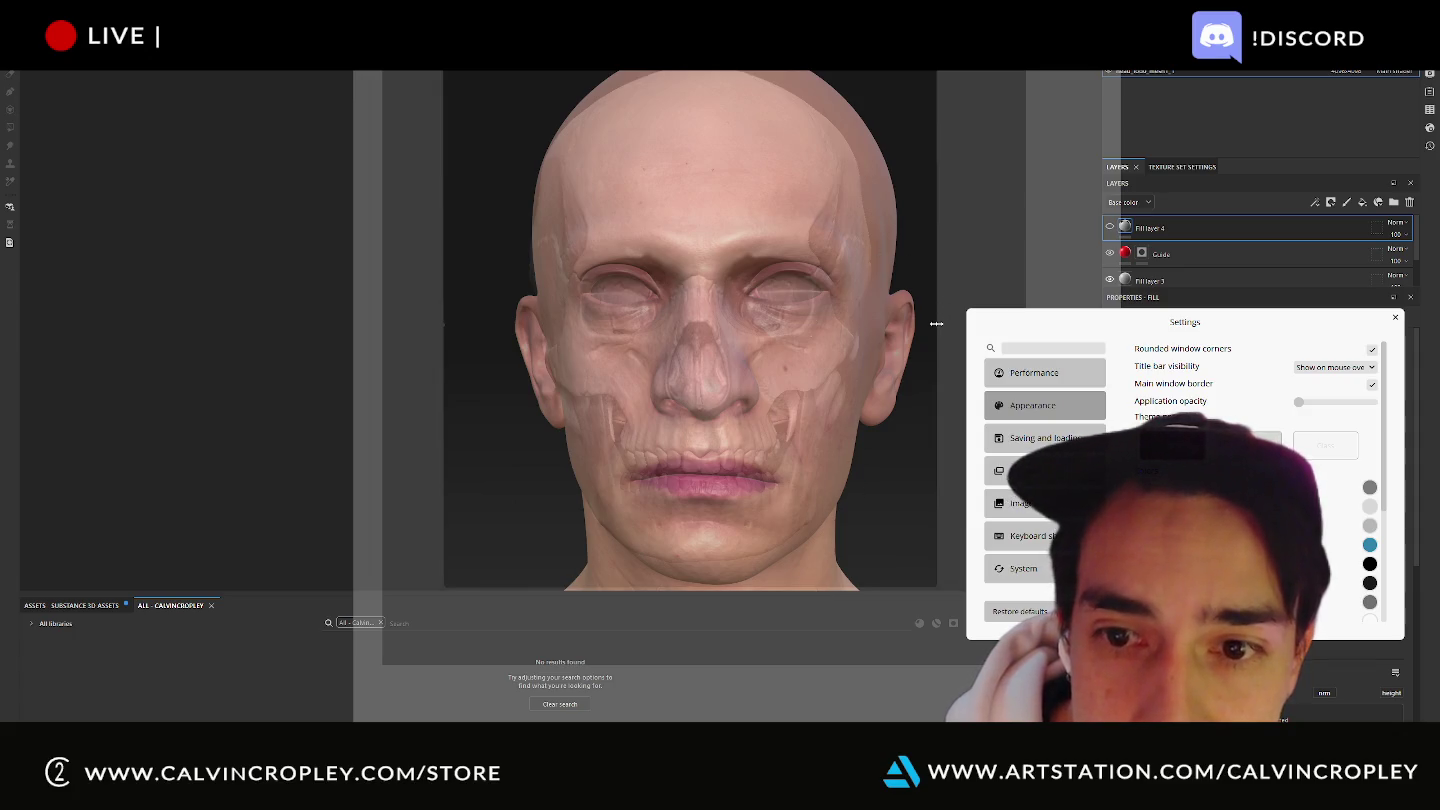
Widen the reference window on both left and right edges until the skull fits the head.
drag(940, 325, 953, 325)
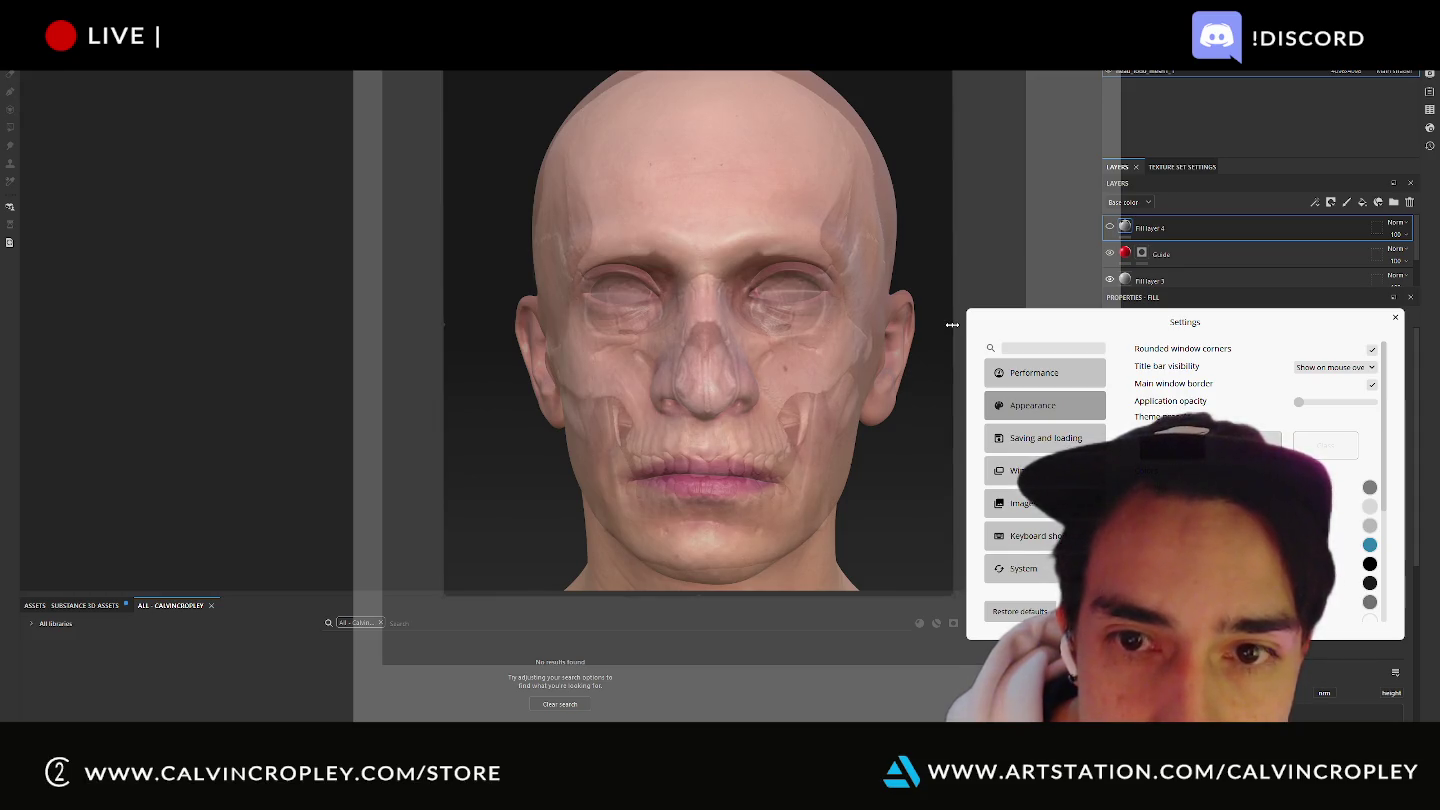
drag(954, 325, 952, 327)
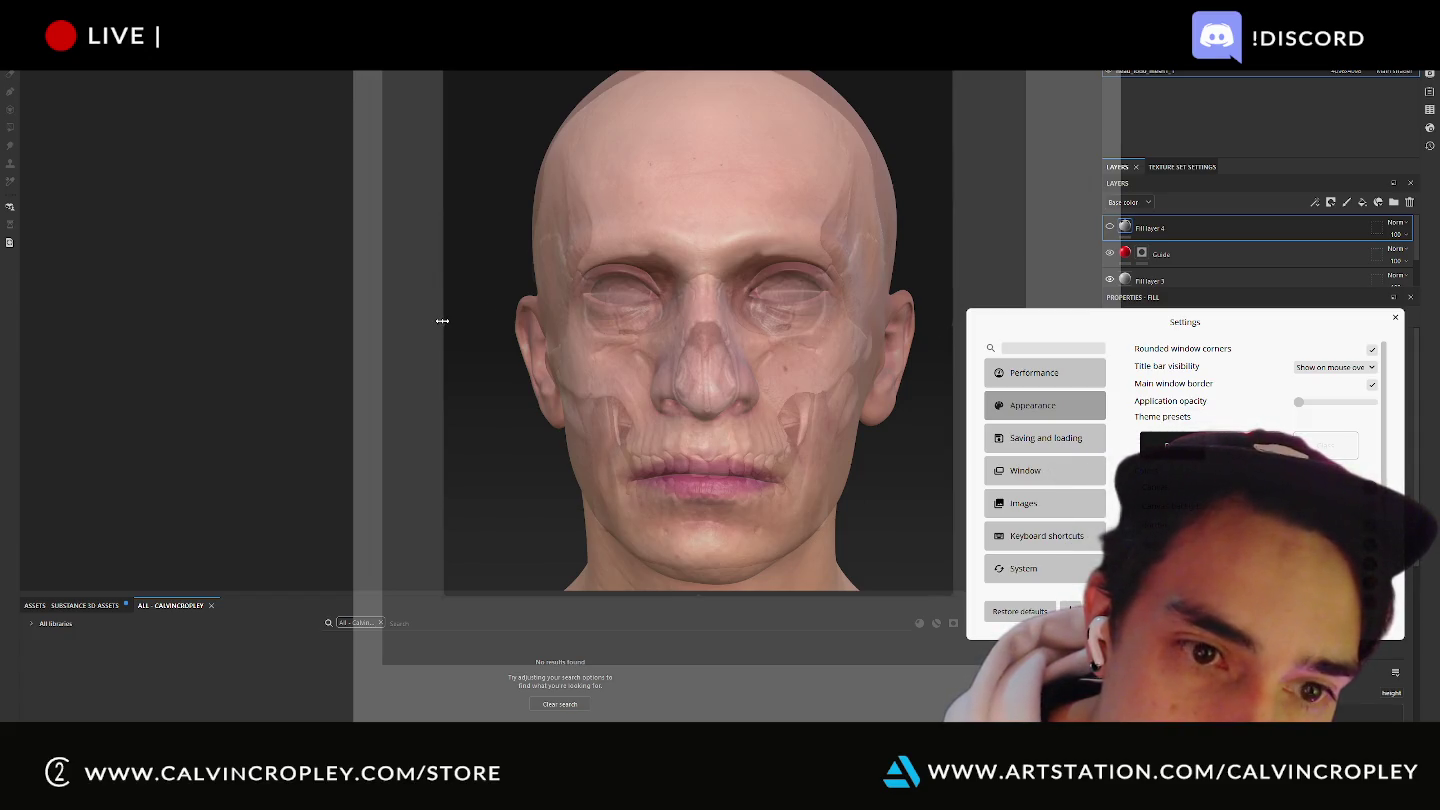
drag(442, 320, 436, 319)
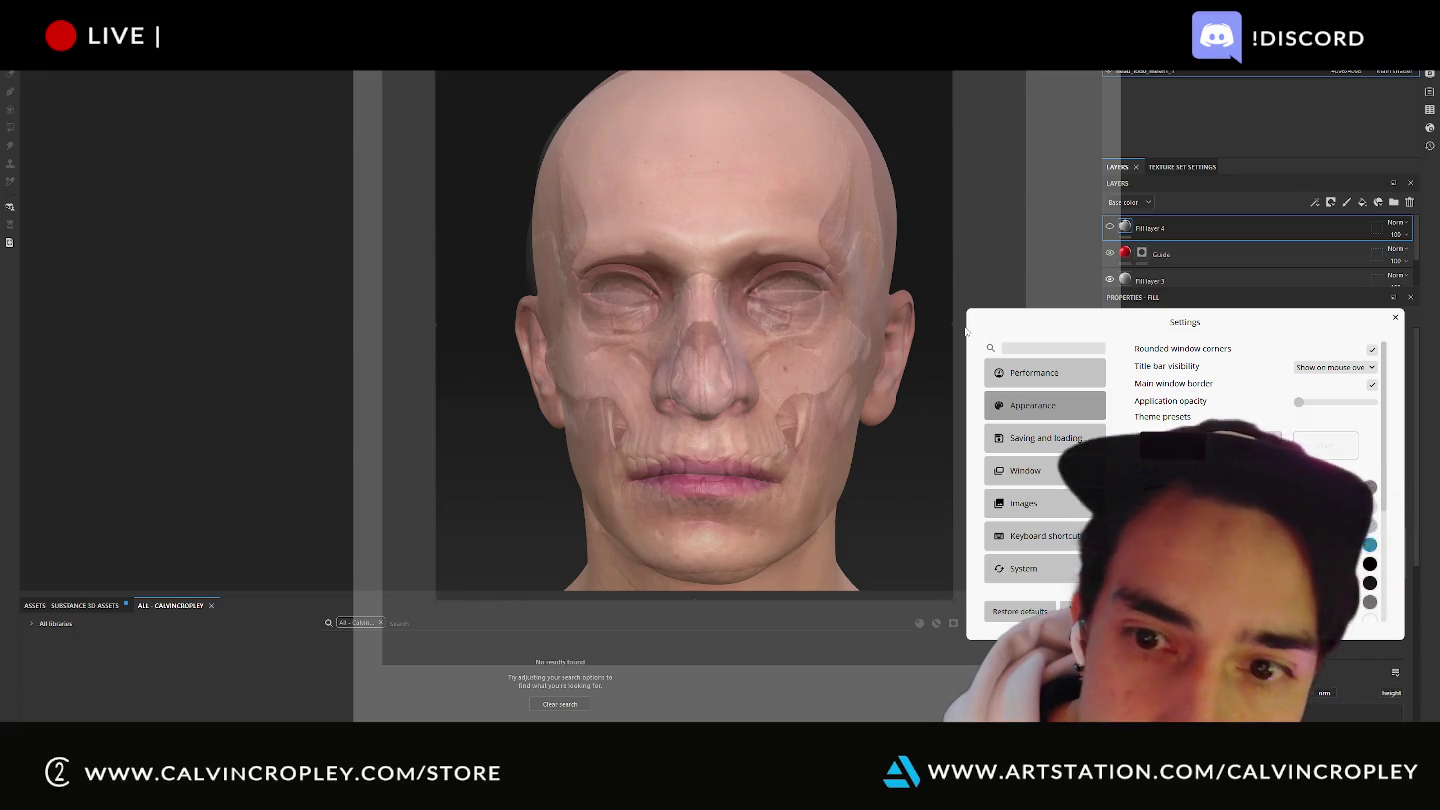
drag(952, 326, 957, 326)
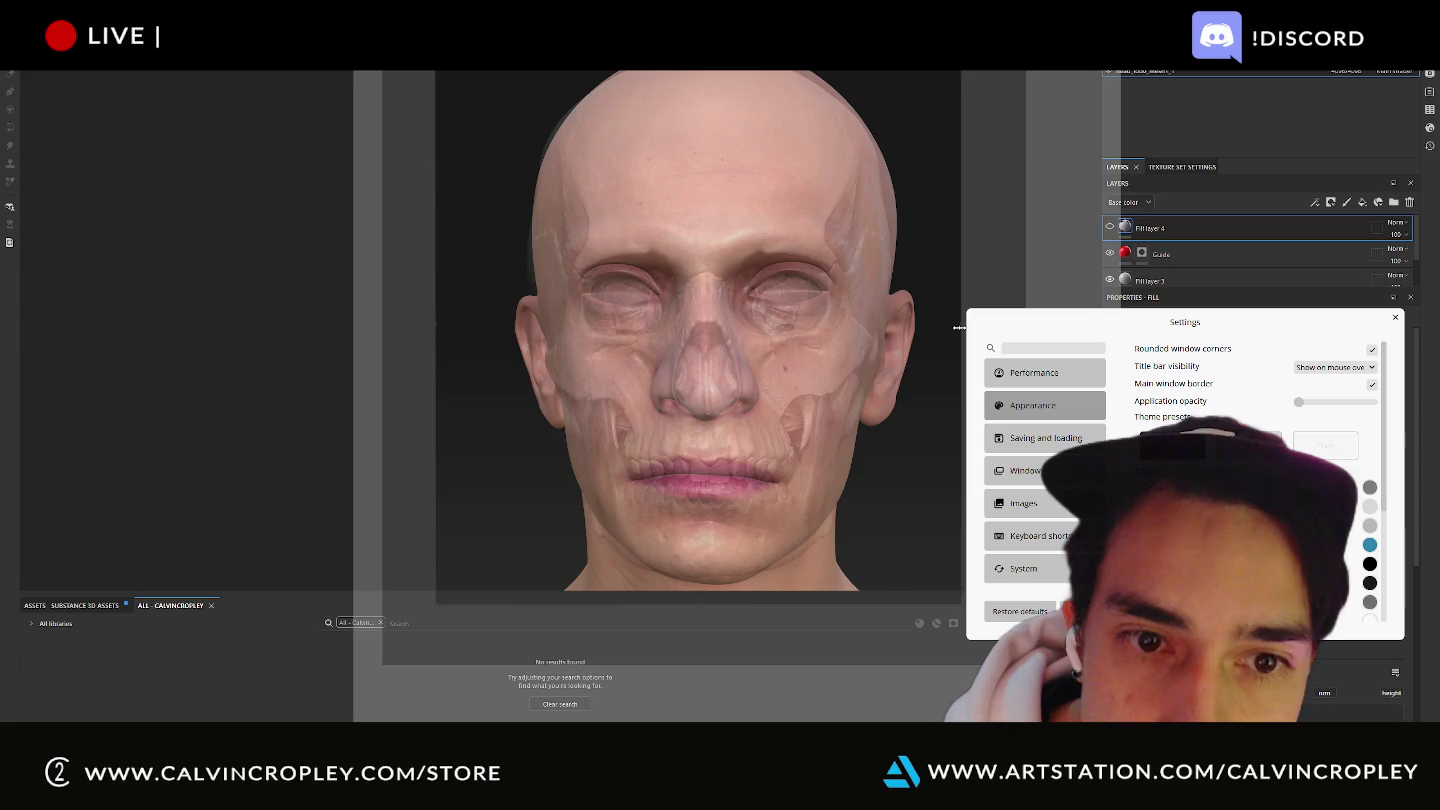
drag(959, 328, 964, 328)
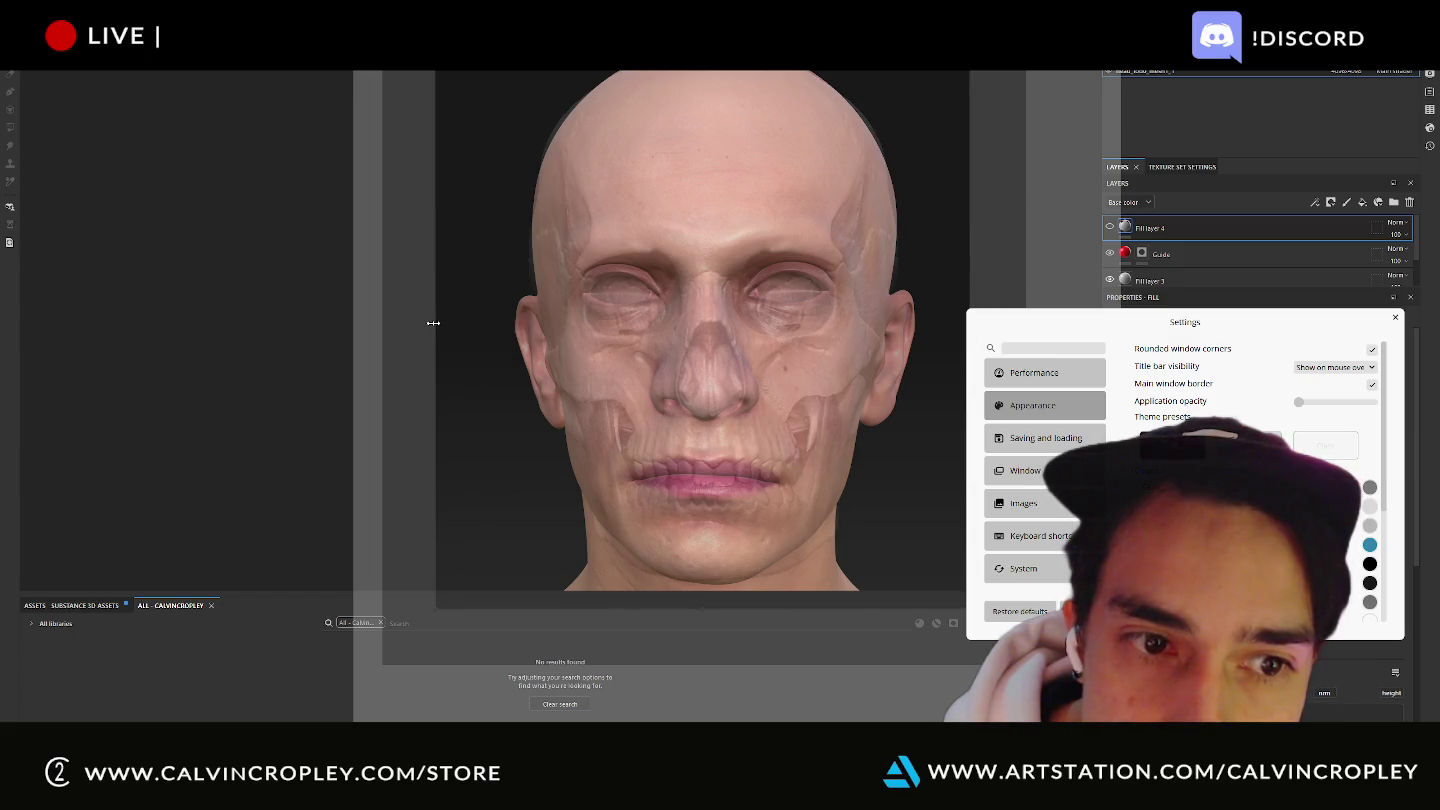
drag(432, 323, 426, 323)
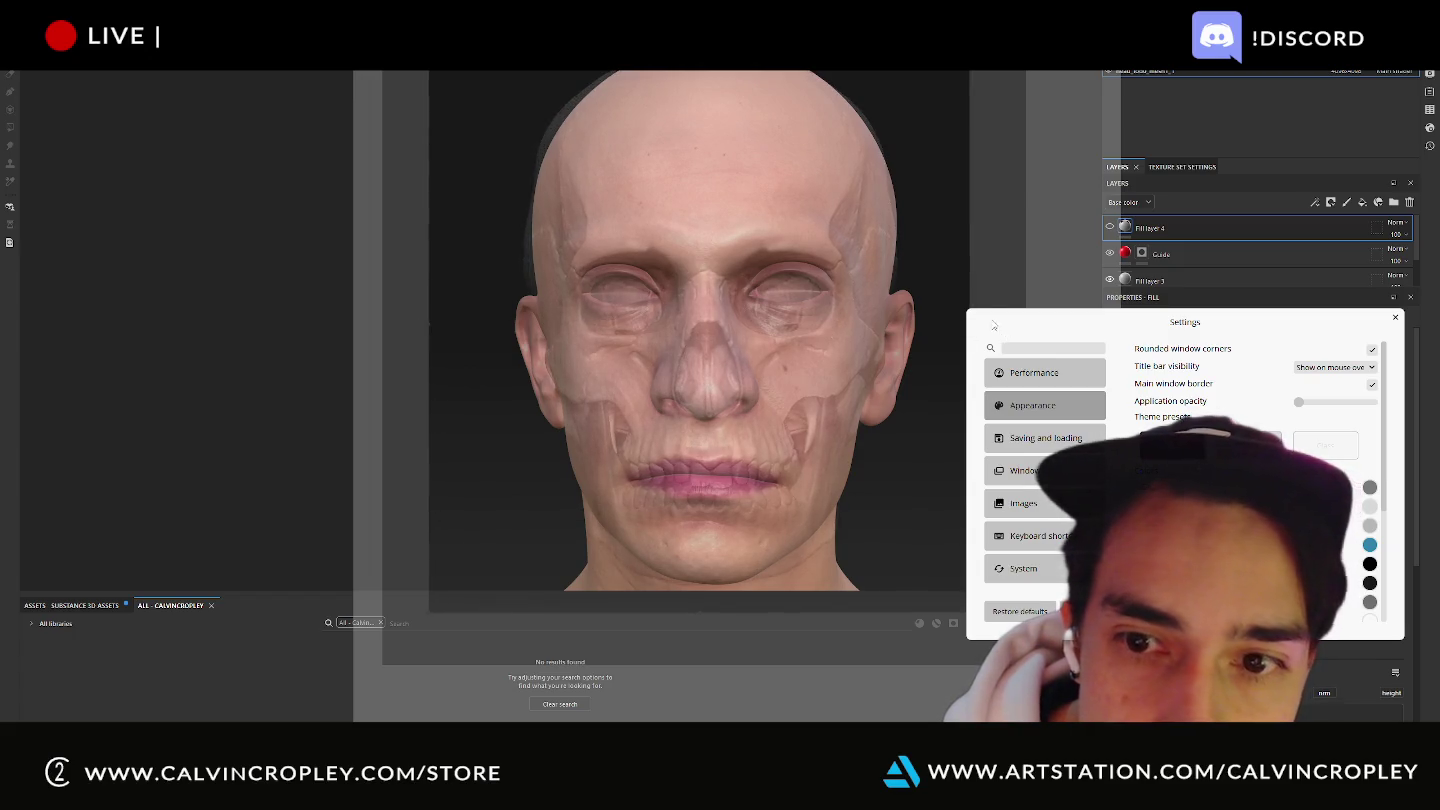
drag(969, 303, 973, 304)
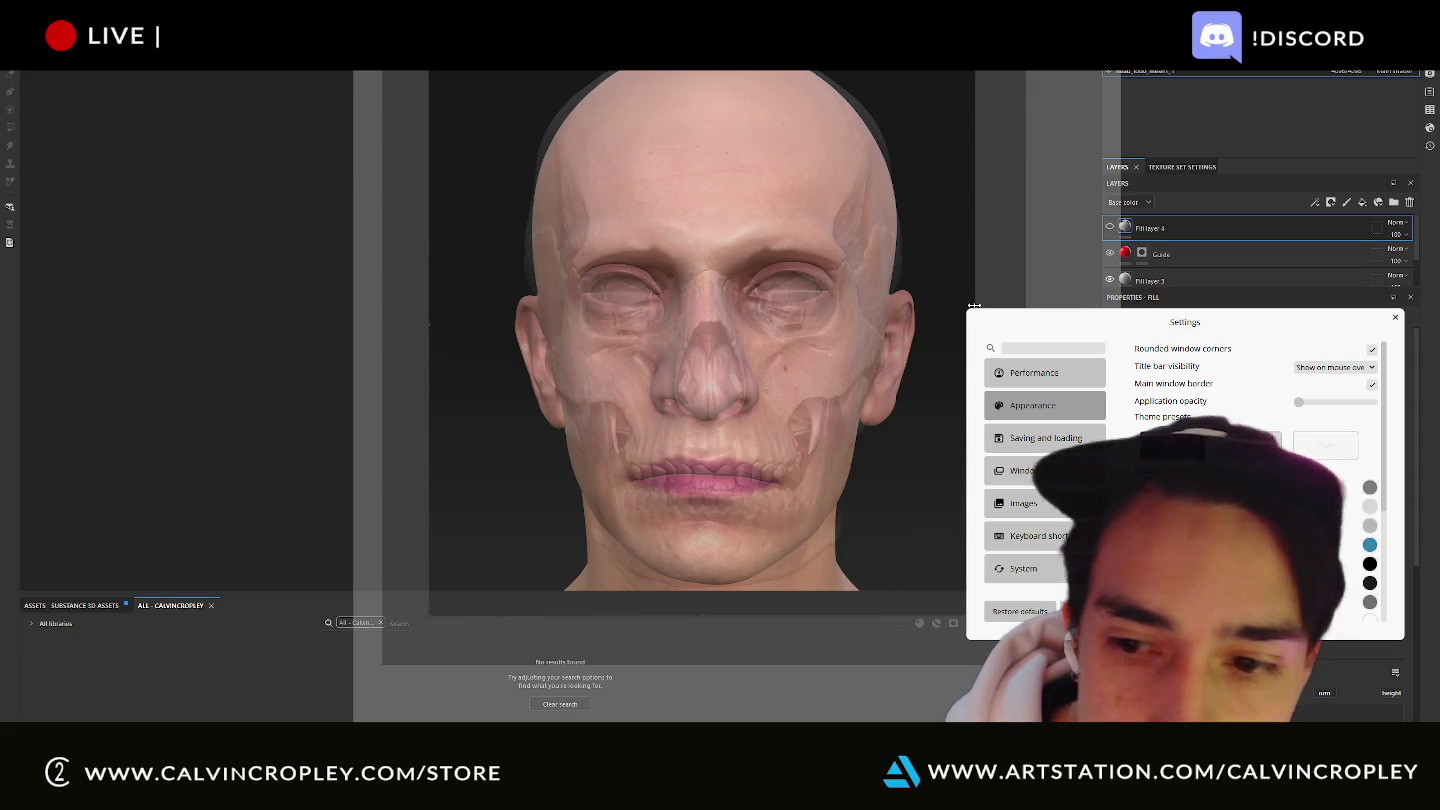
Lock both the PureRef window and its canvas, then bring up the title bar visibility choices.
right_click(880, 333)
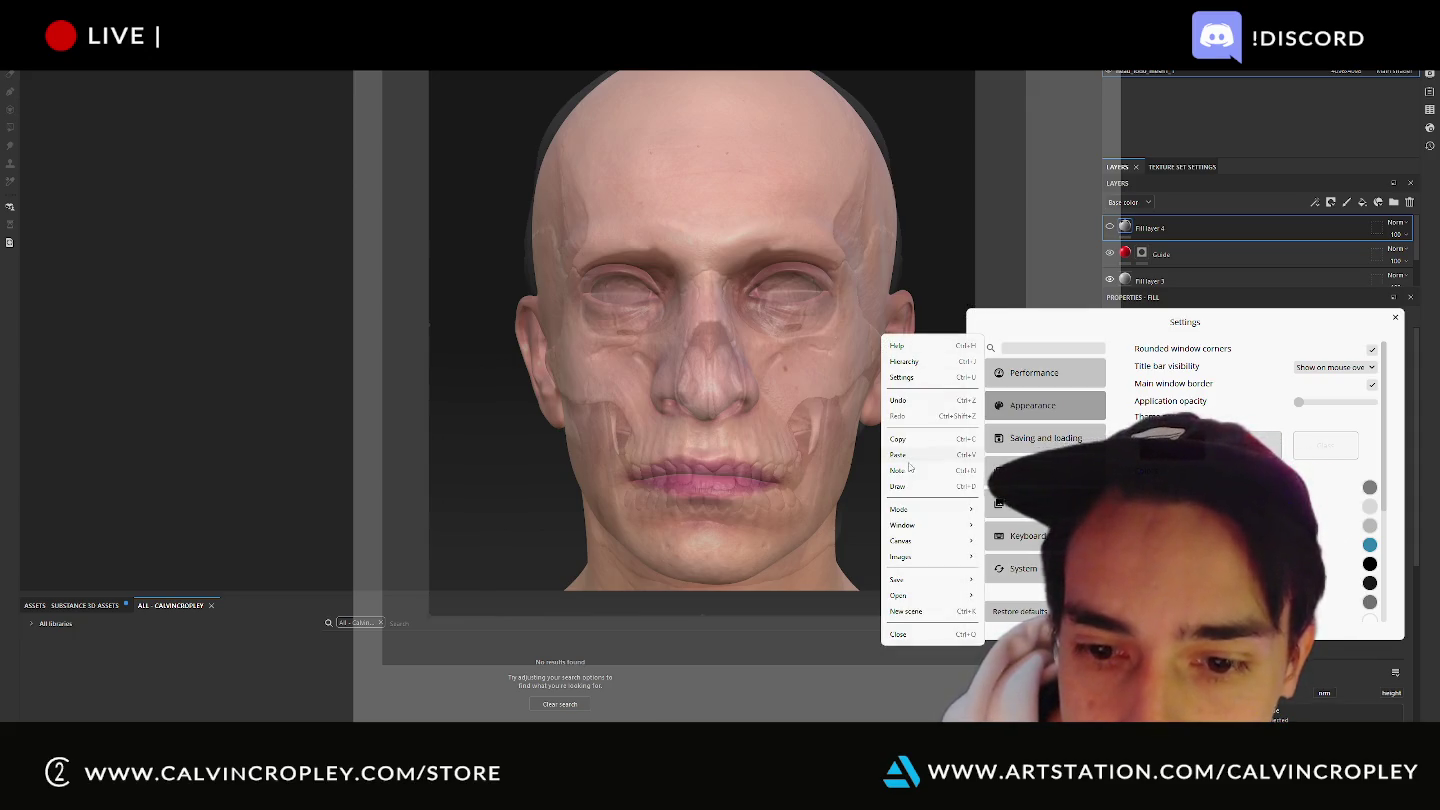
mouse_move(903, 525)
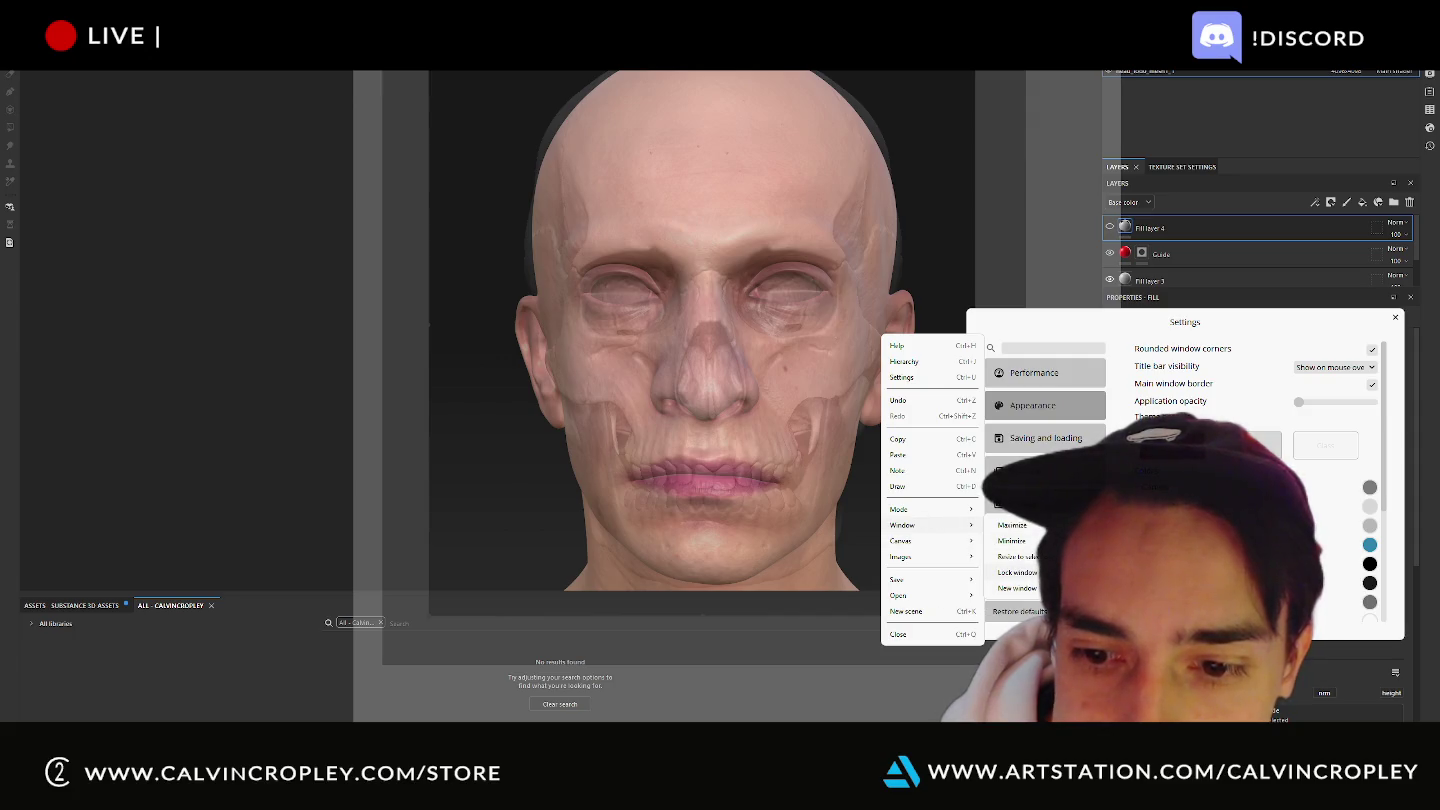
click(1017, 571)
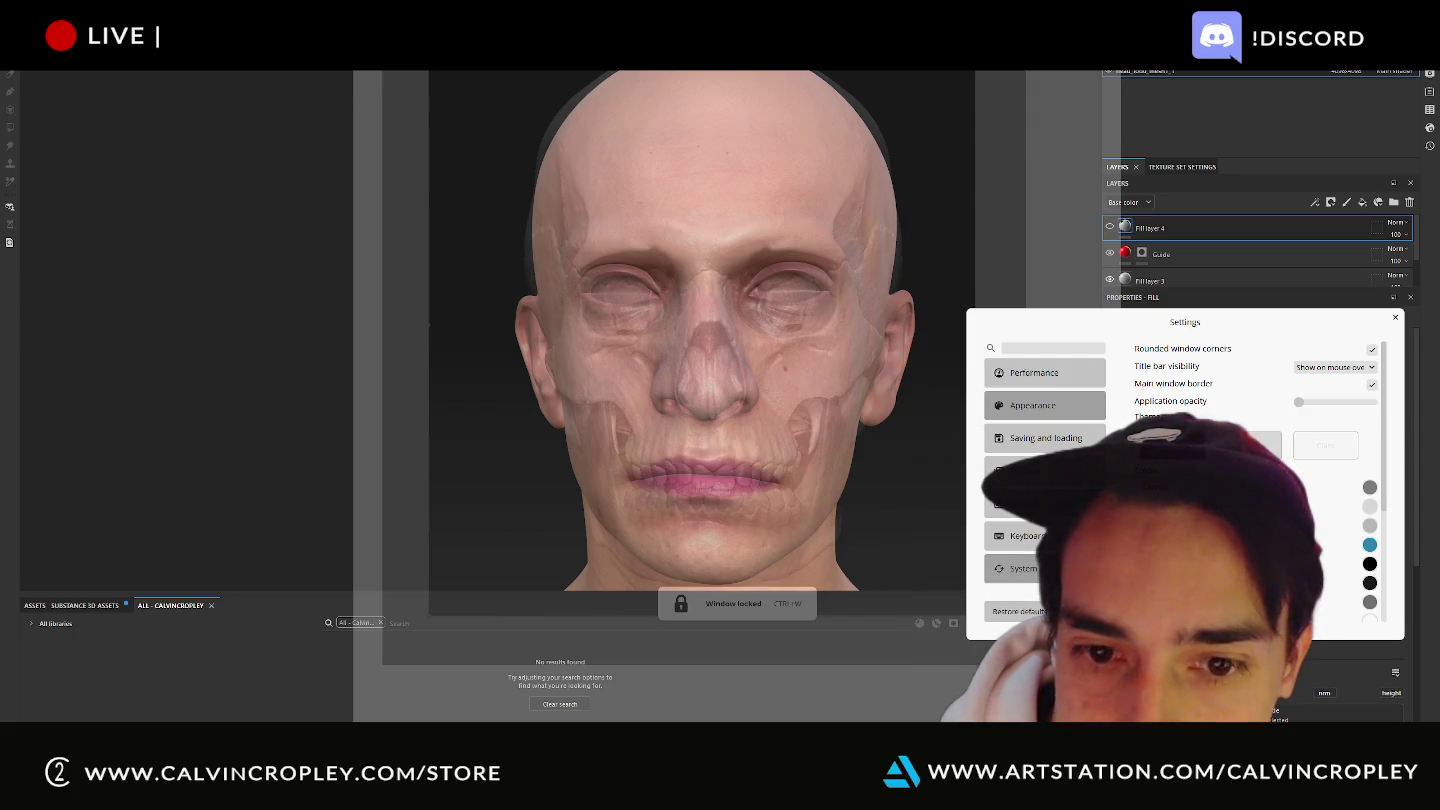
right_click(797, 452)
mouse_move(816, 658)
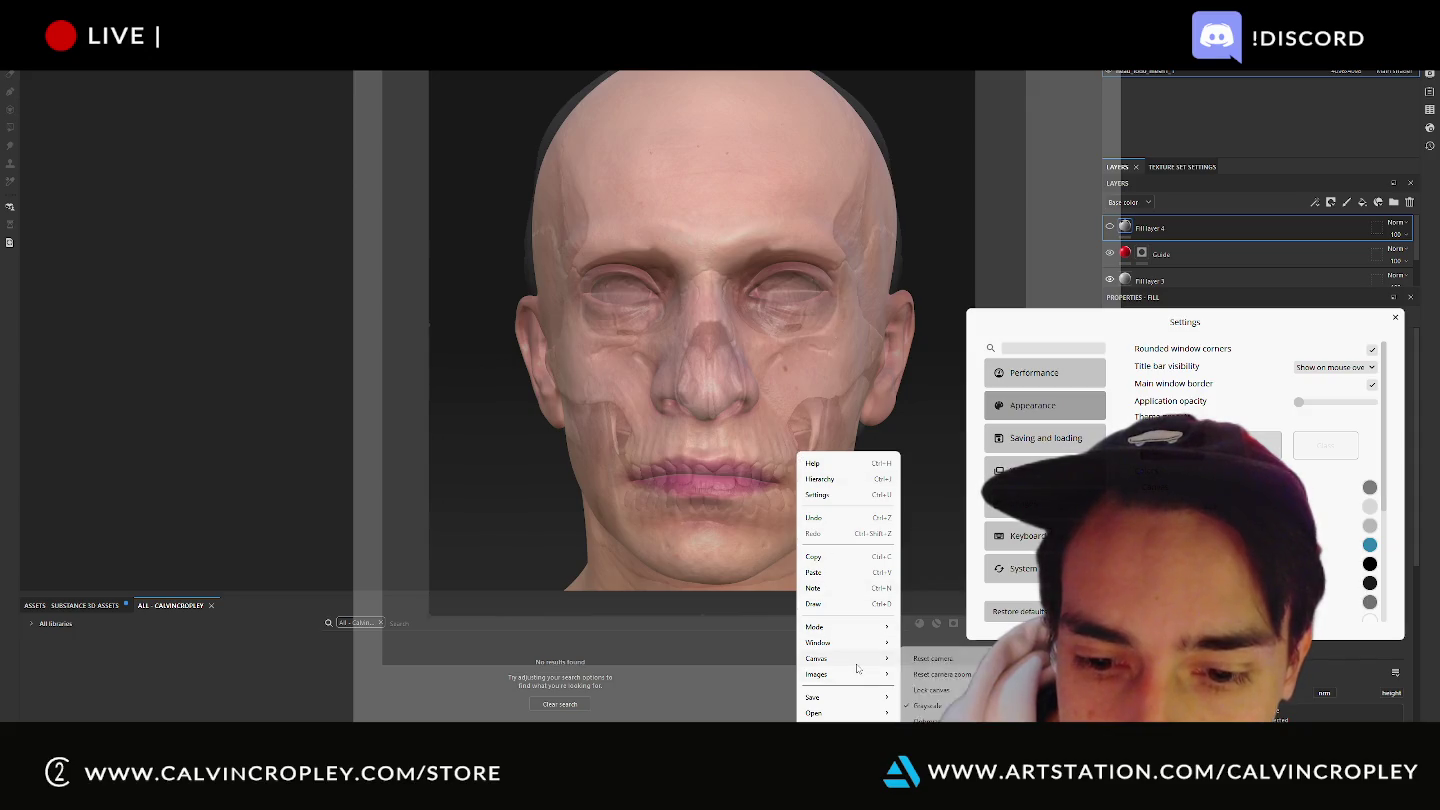
click(932, 690)
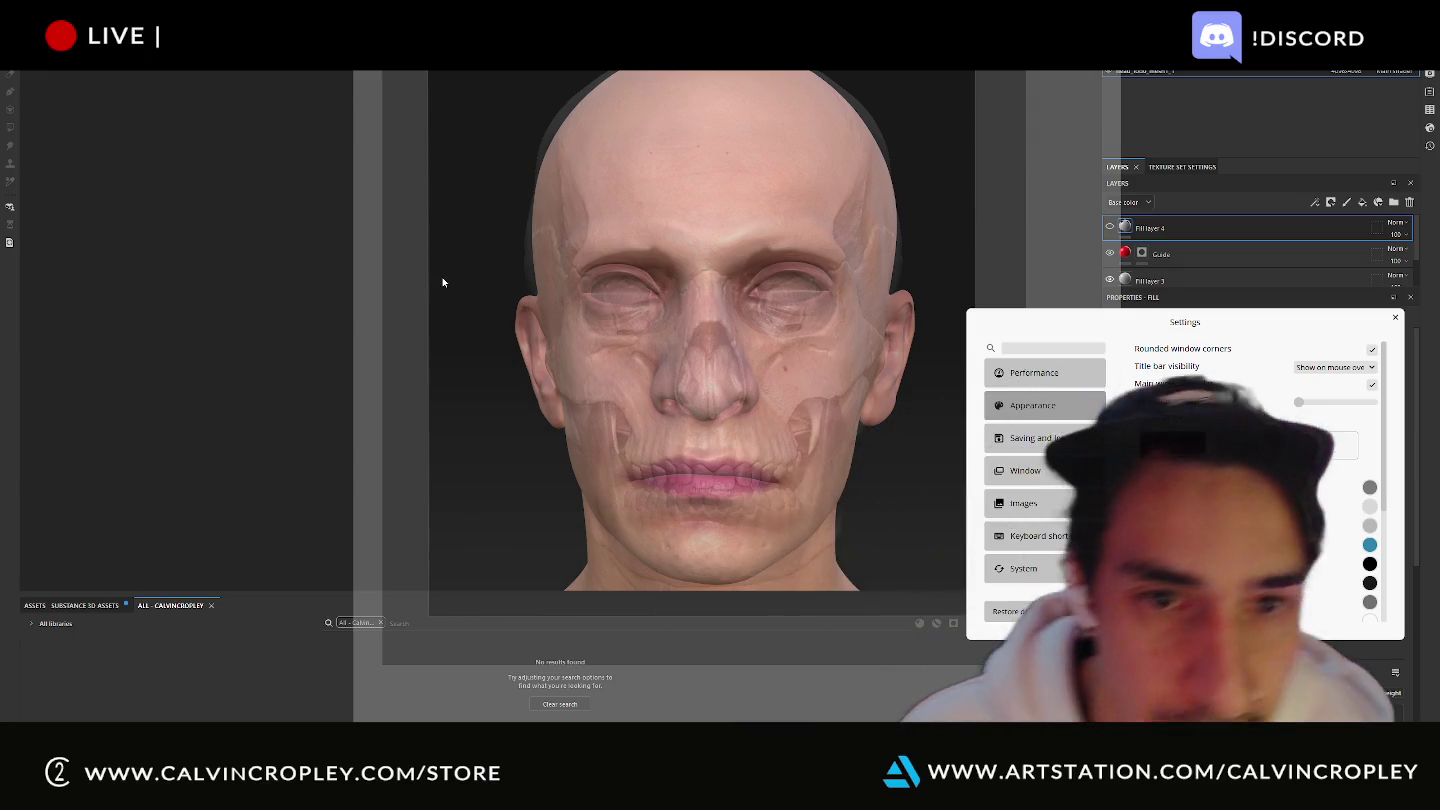
right_click(806, 292)
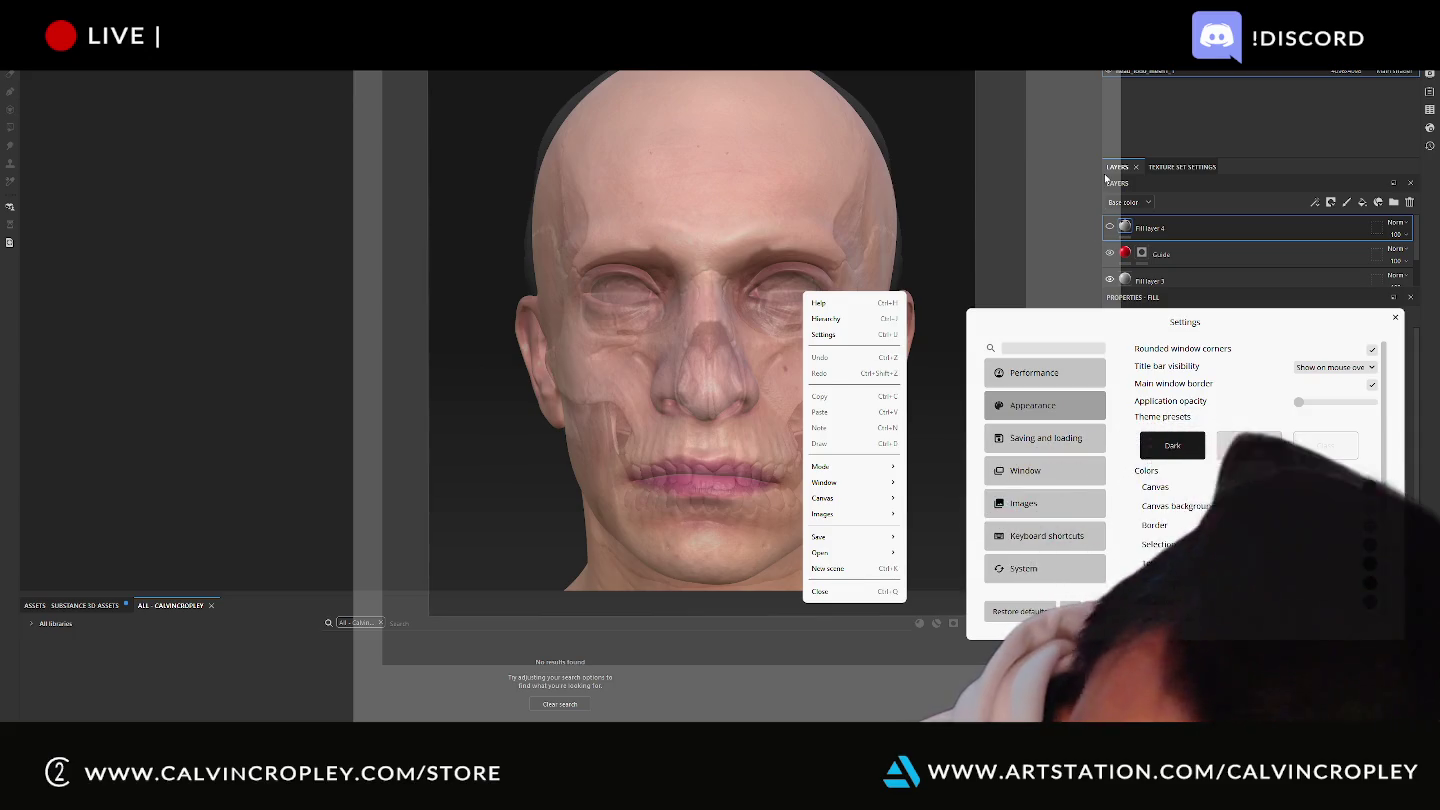
click(1336, 367)
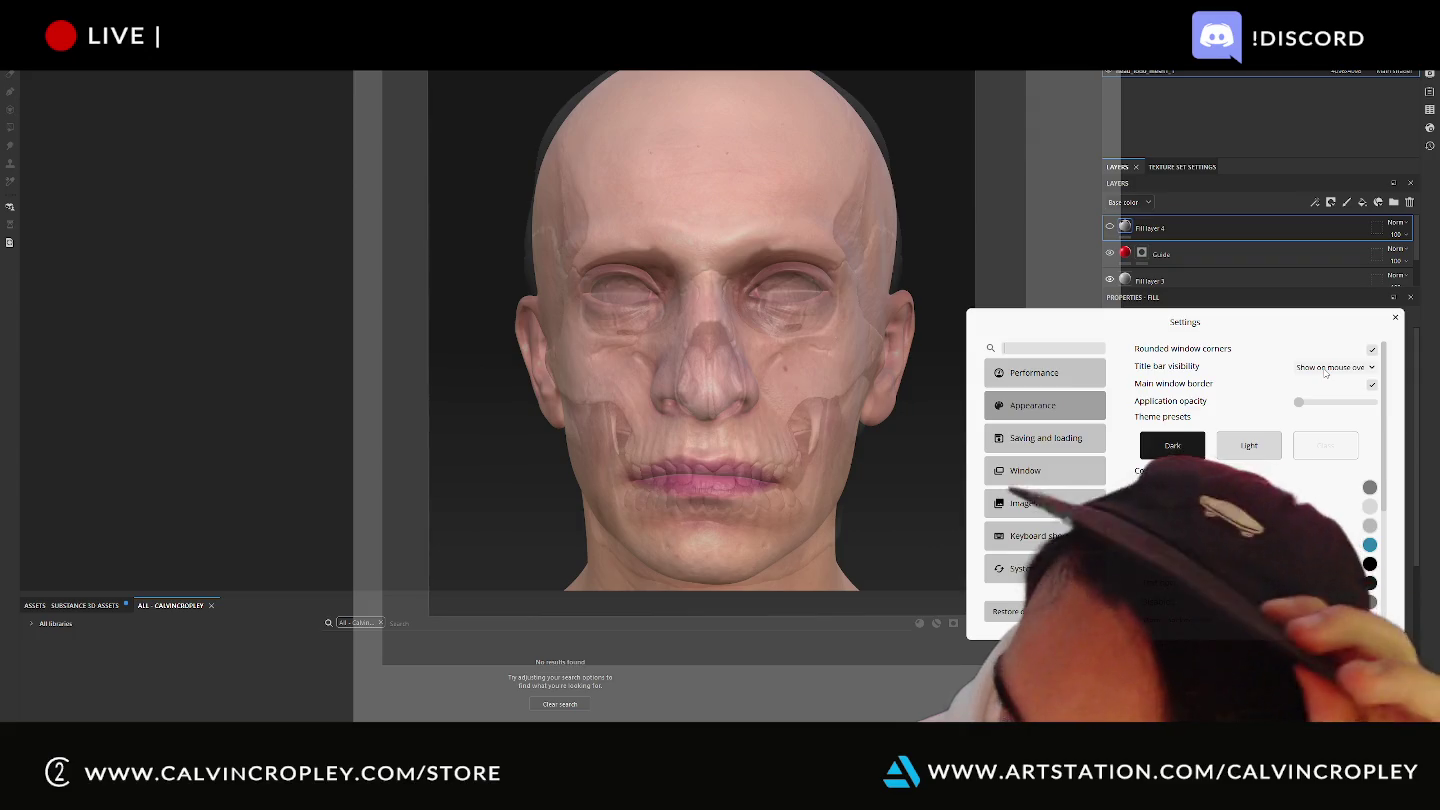
Set title bar visibility to Never show, close Settings, and switch back to Substance Painter.
click(1336, 367)
click(1336, 401)
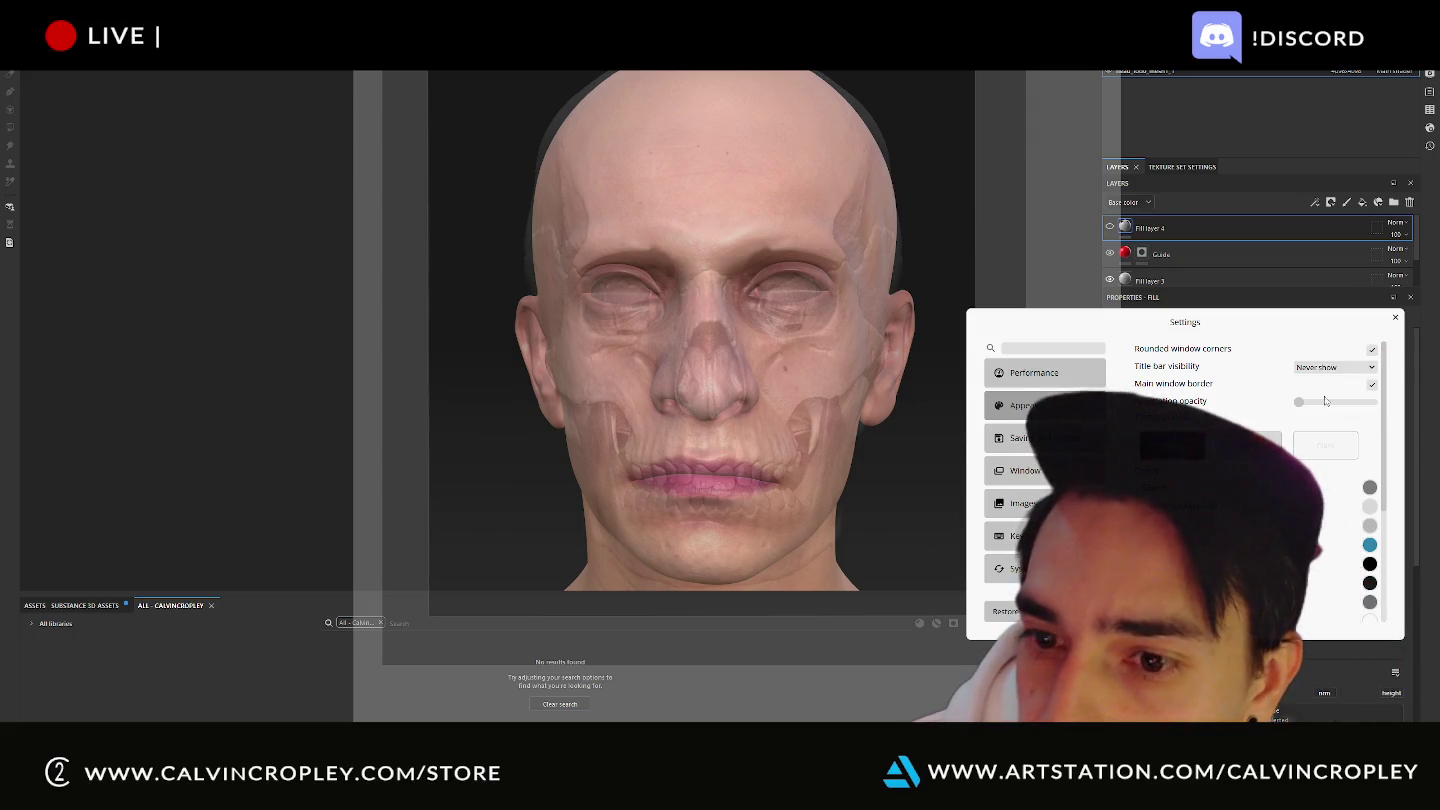
key(Escape)
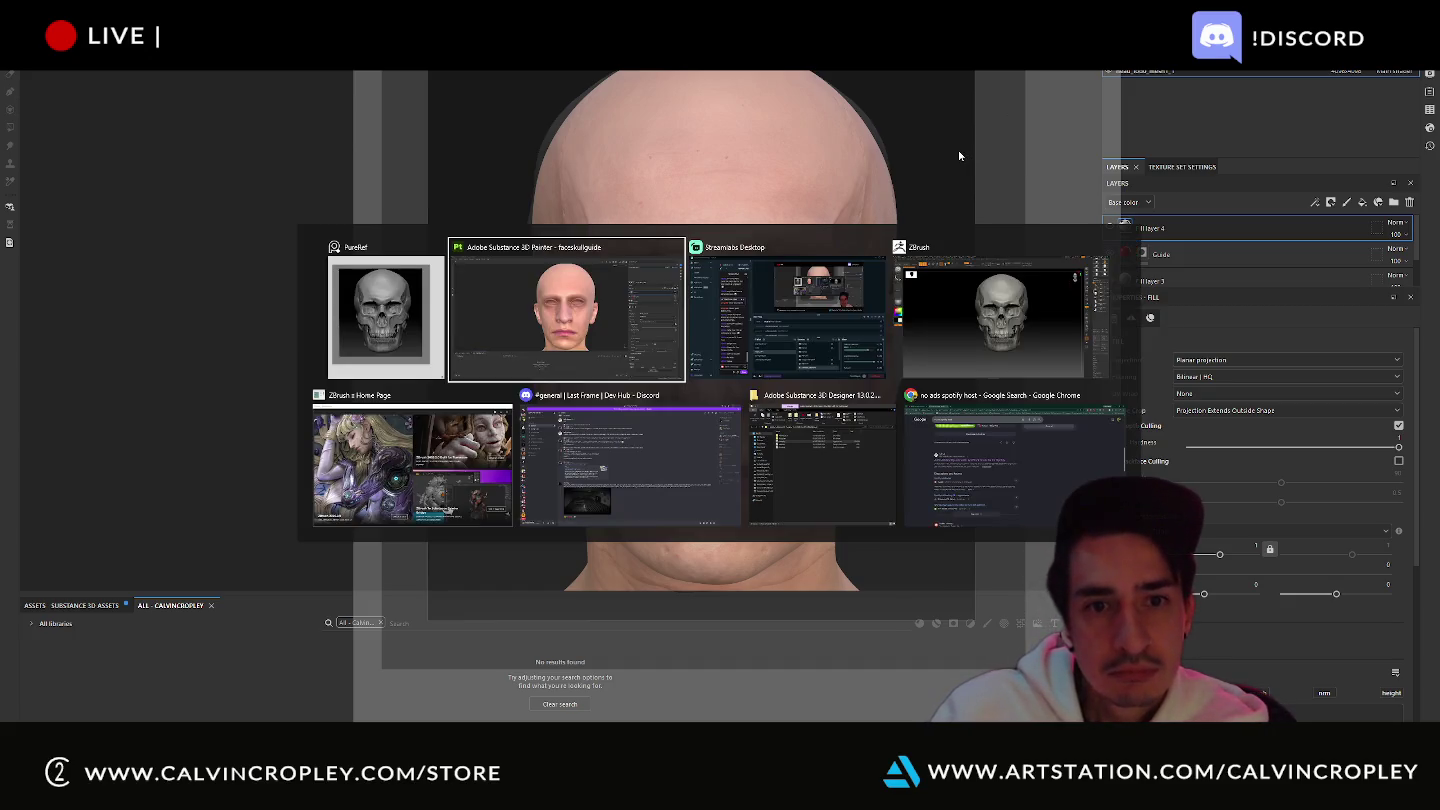
key(alt+Tab)
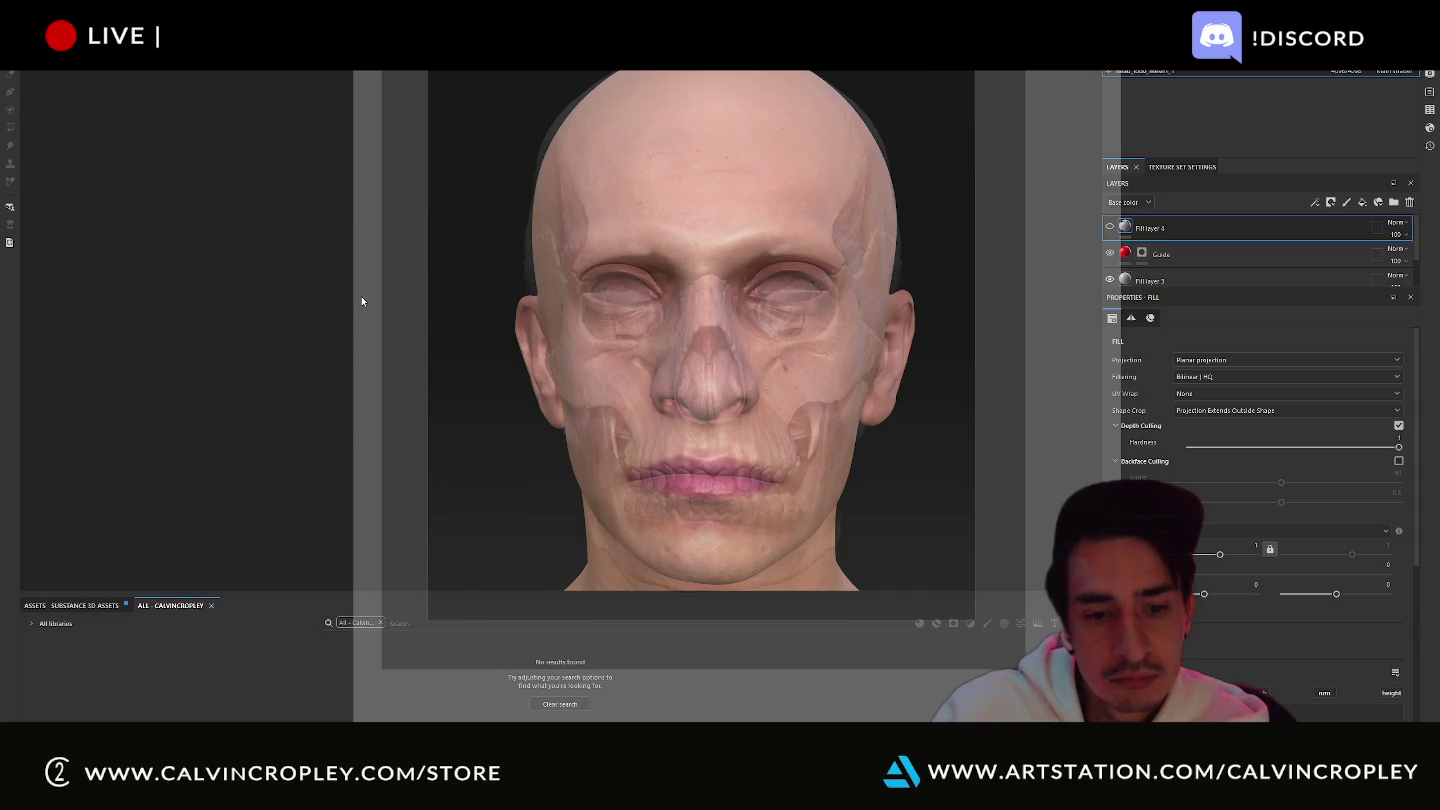
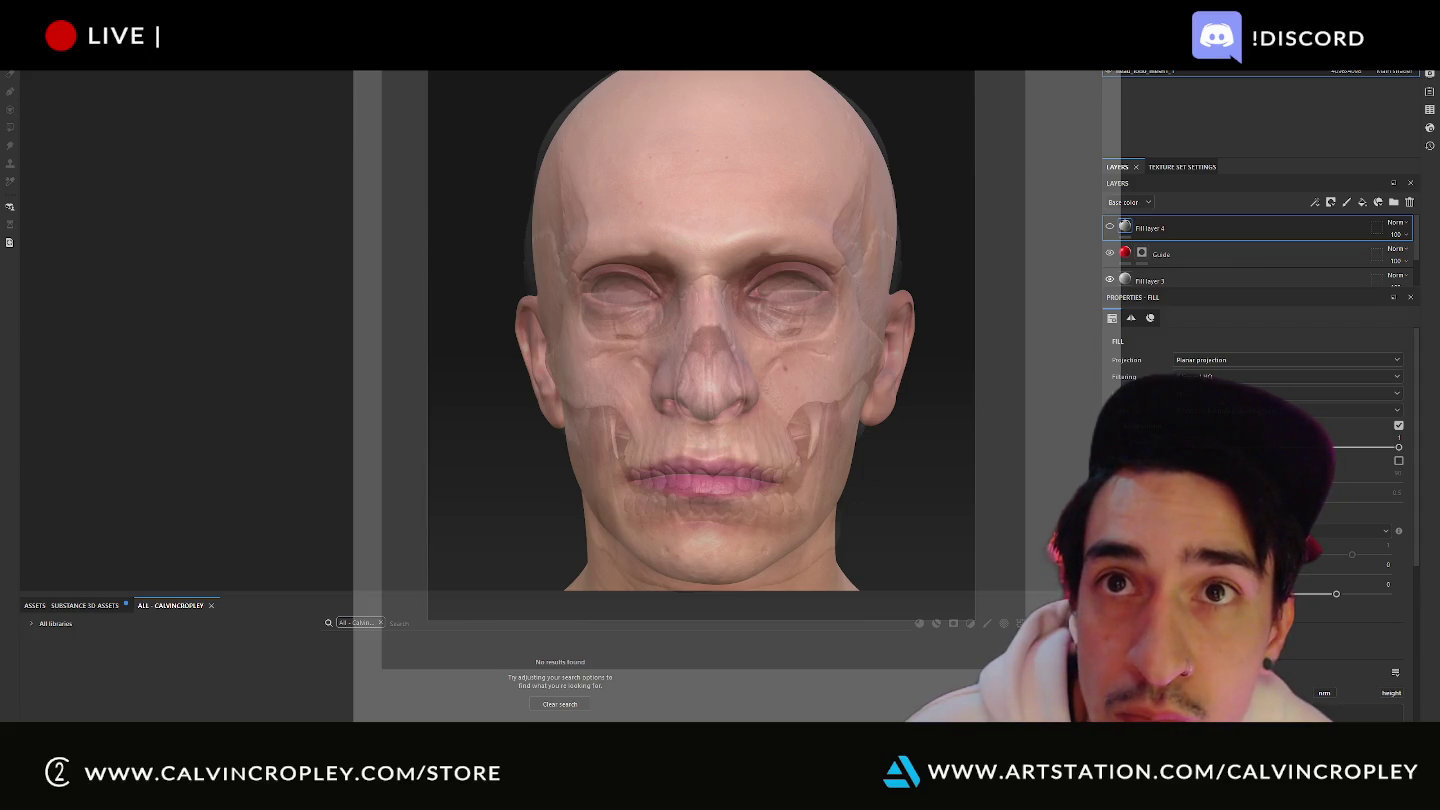
Enable overlay mode (Ctrl+Y) and confirm it so the skull shows semi-transparently over the head.
key(ctrl+y)
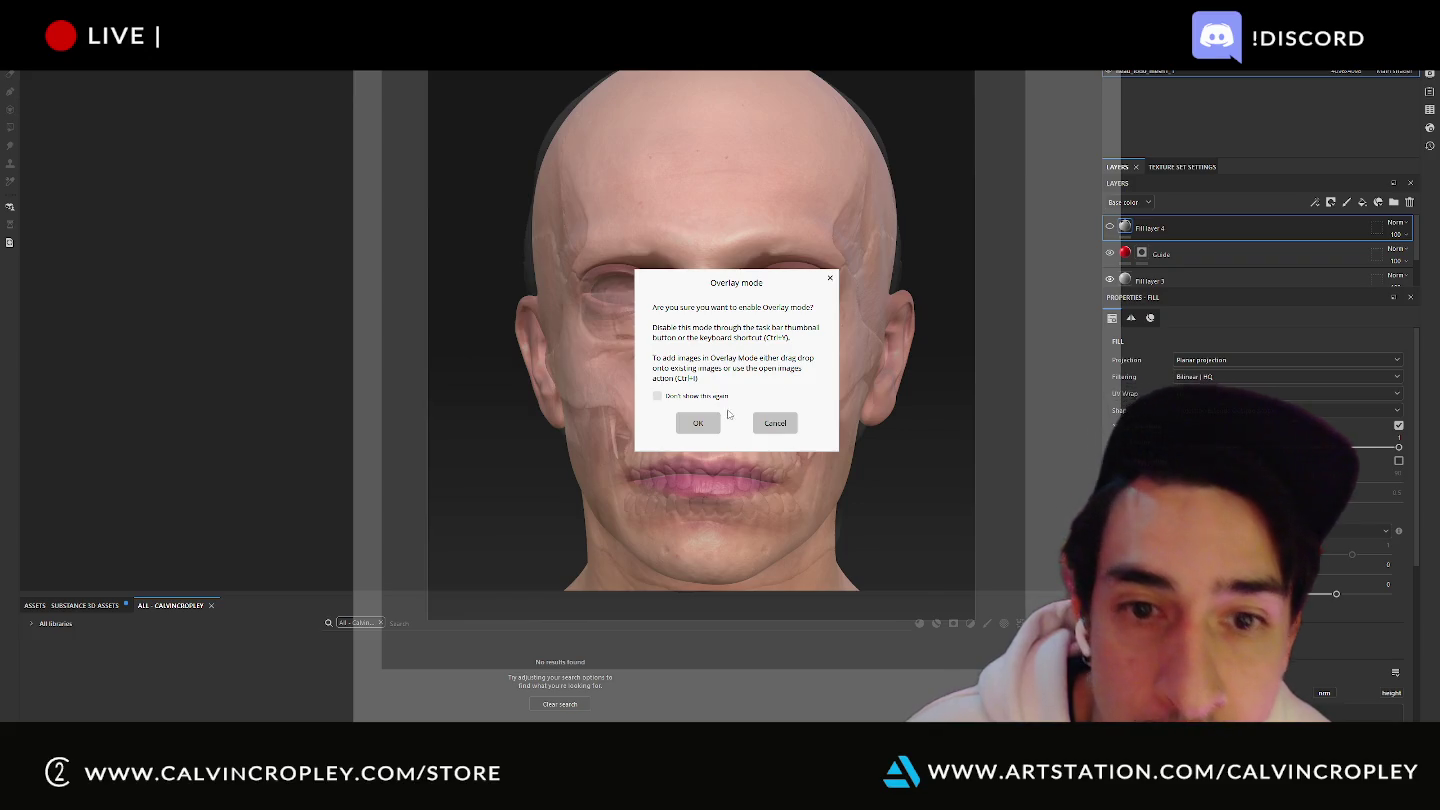
click(698, 424)
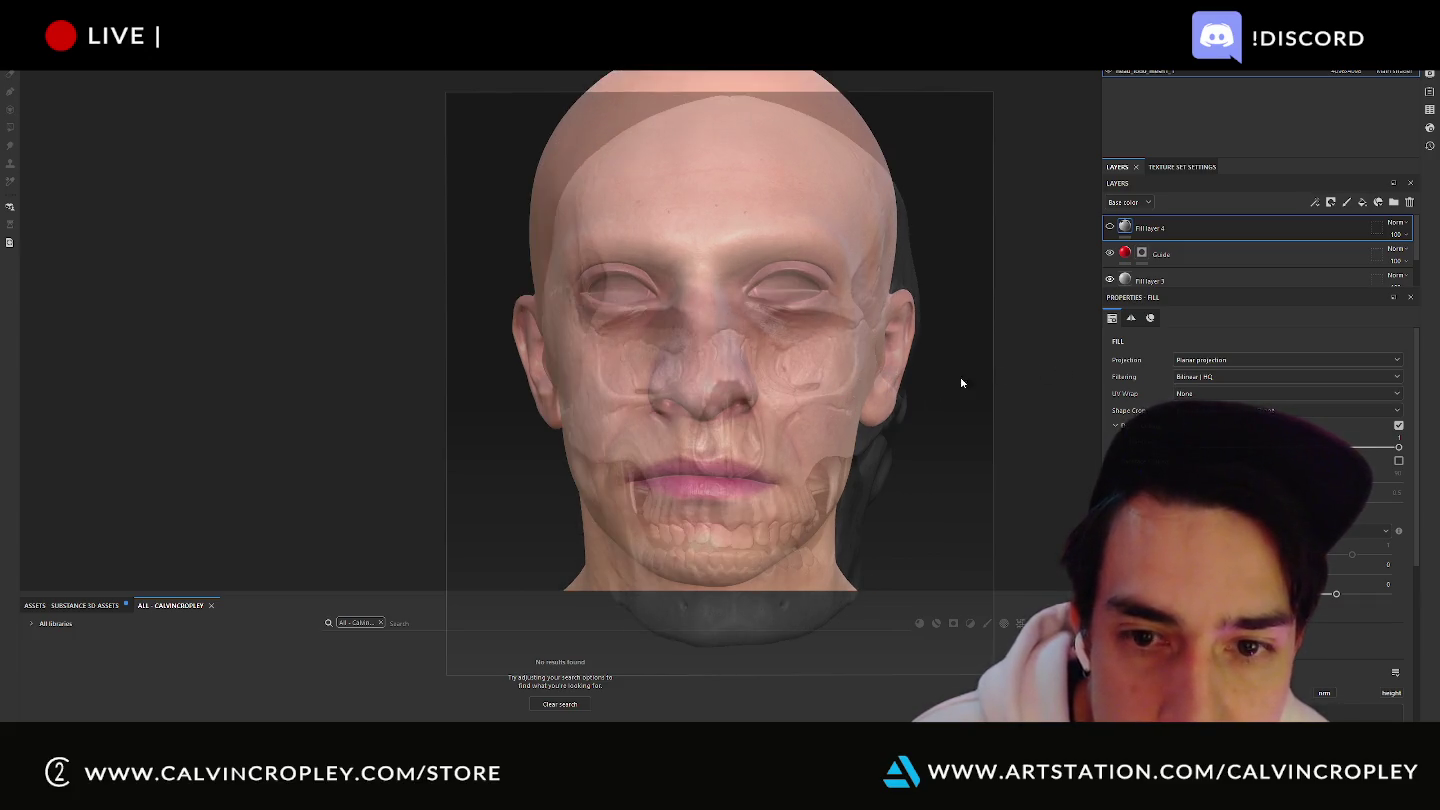
Pan and orbit the head, toggling the overlay lock, until it sits behind the skull image.
middle_drag(1000, 380, 1015, 405)
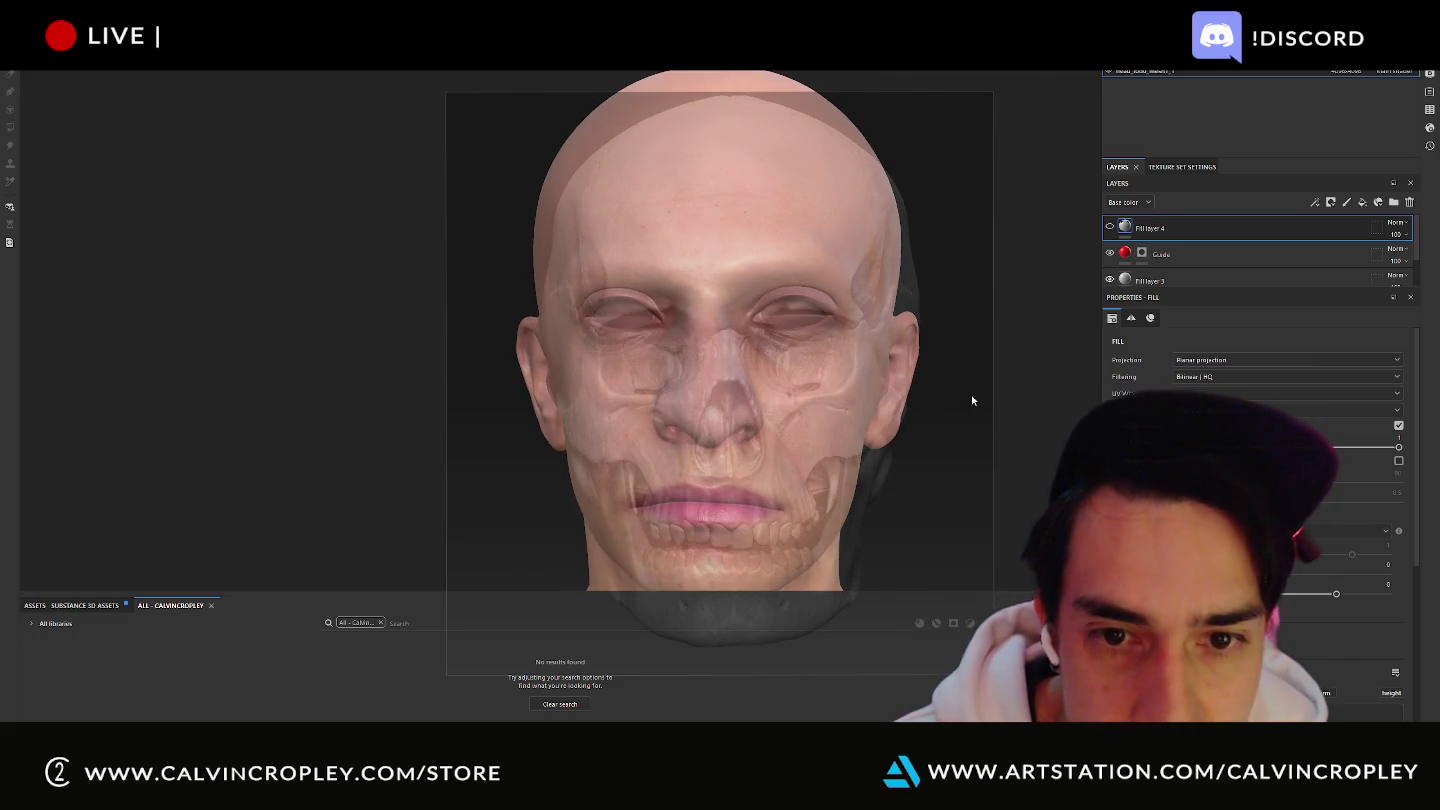
mouse_move(970, 401)
alt+mouse_down()
mouse_move(1032, 432)
mouse_move(1010, 421)
alt+mouse_up()
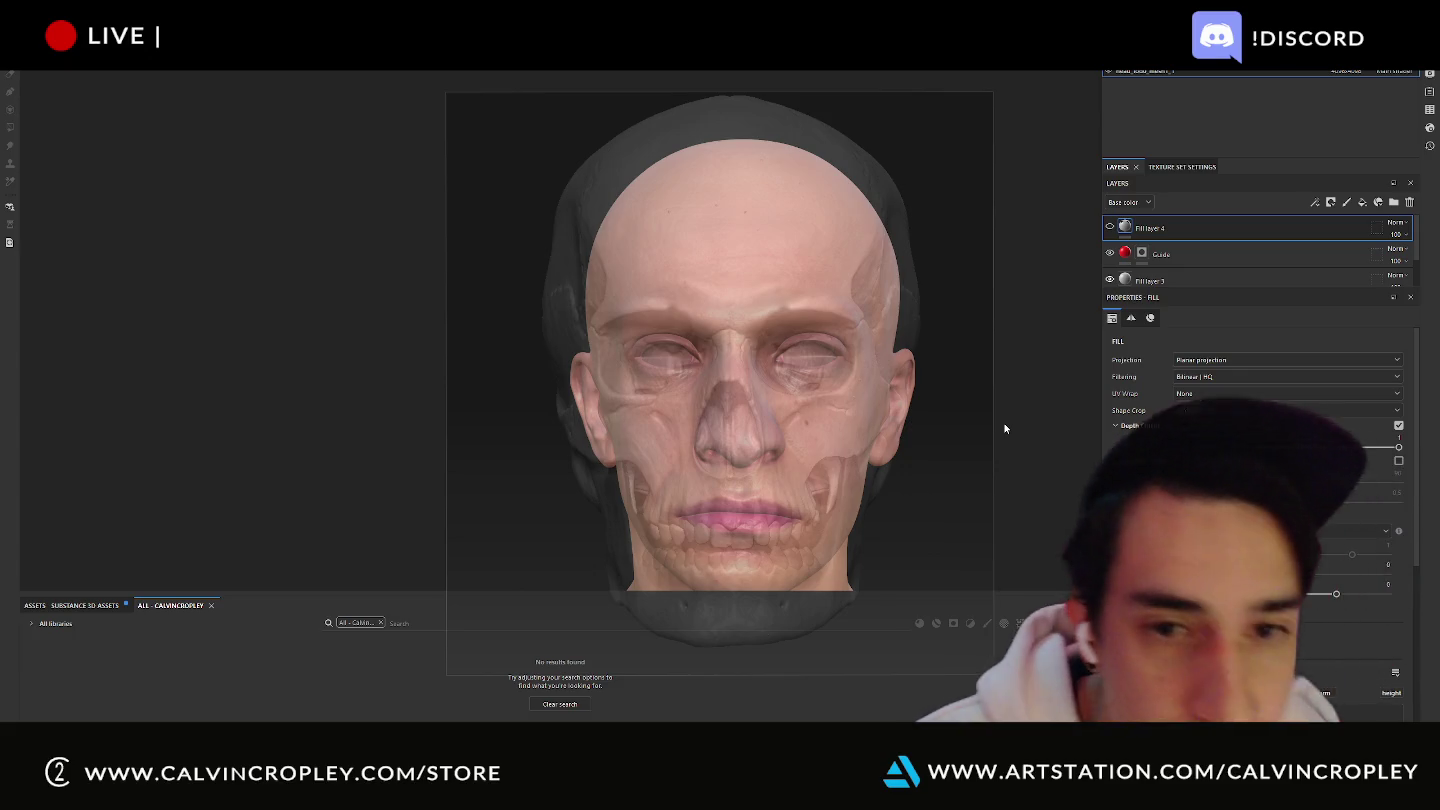
key(ctrl+r)
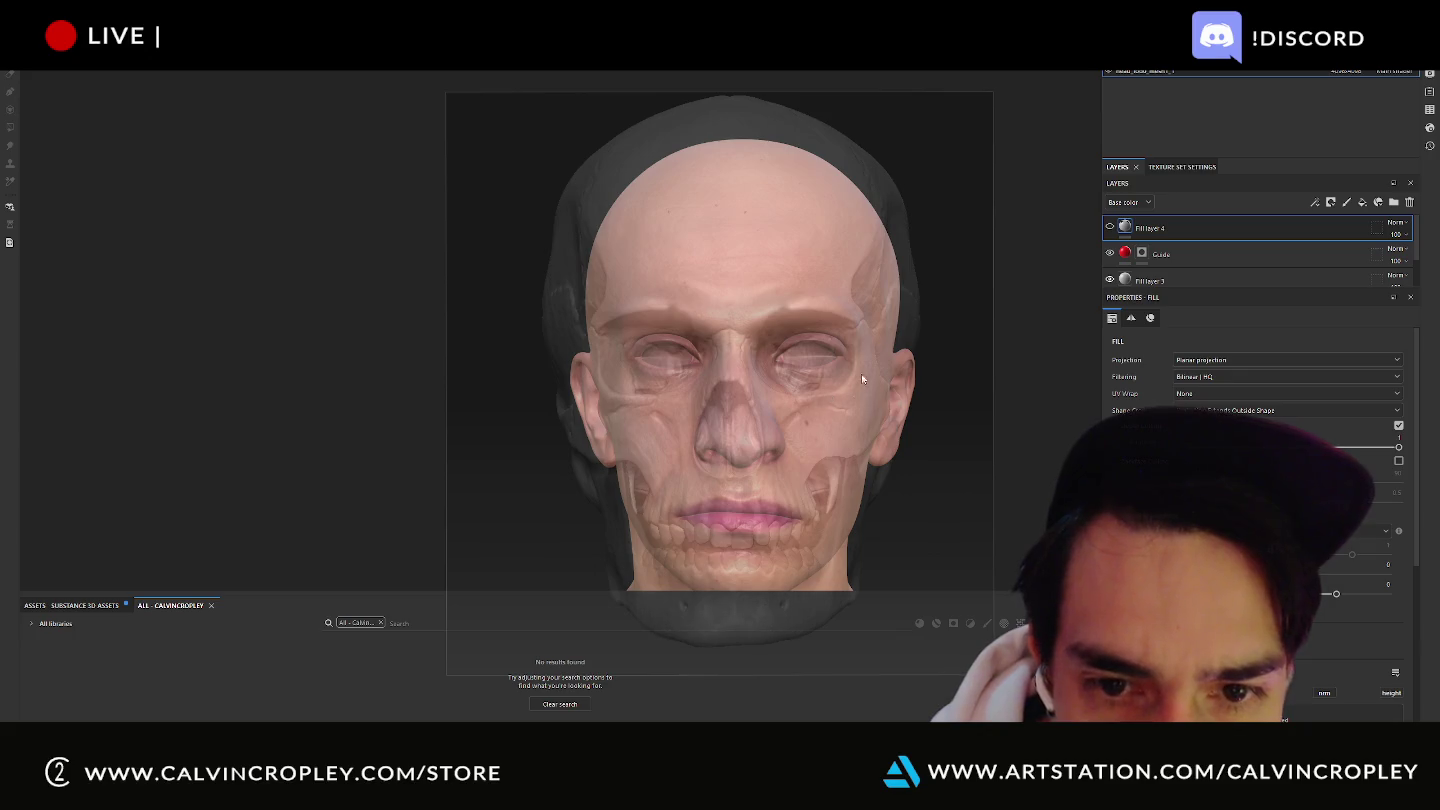
alt+drag(1030, 396, 1023, 386)
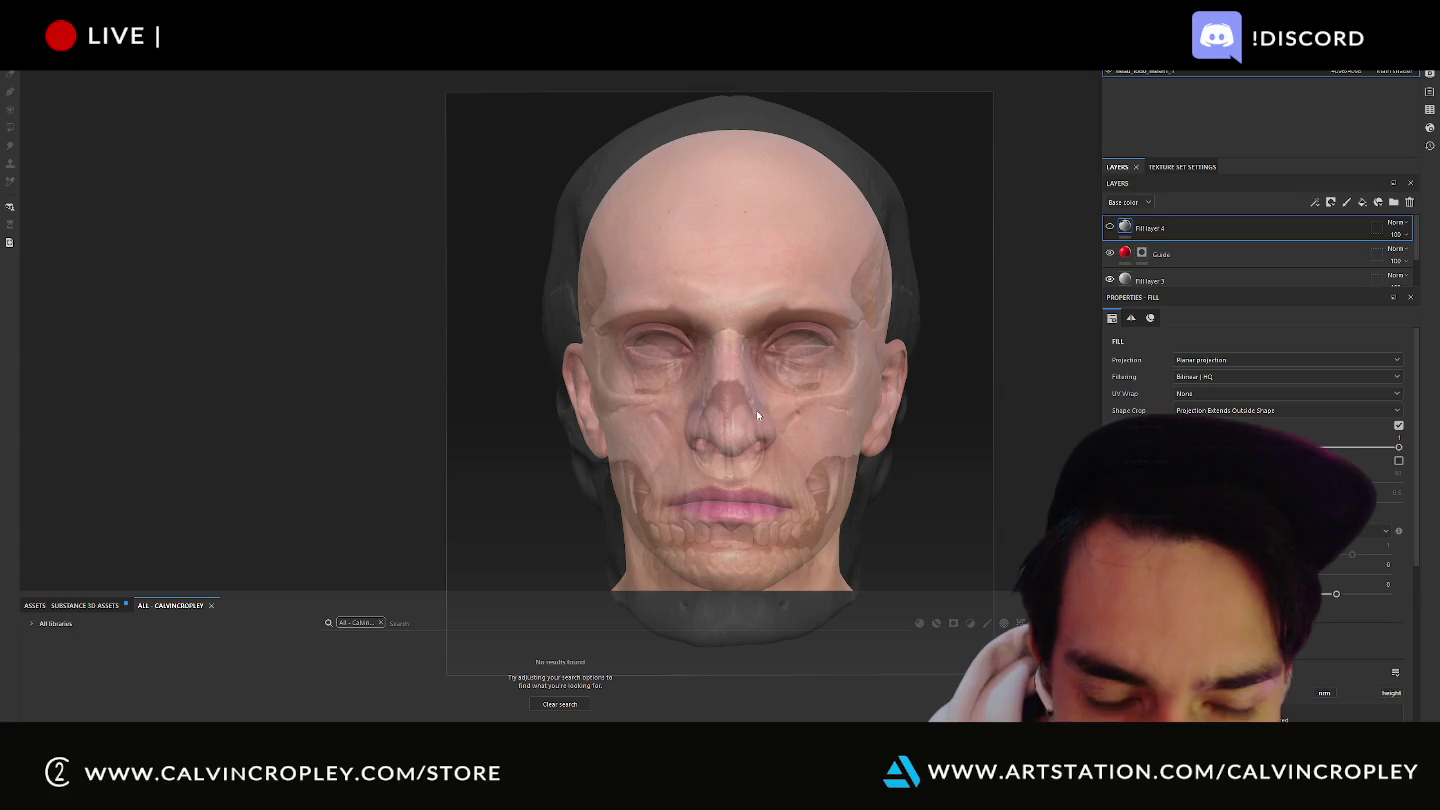
key(ctrl+r)
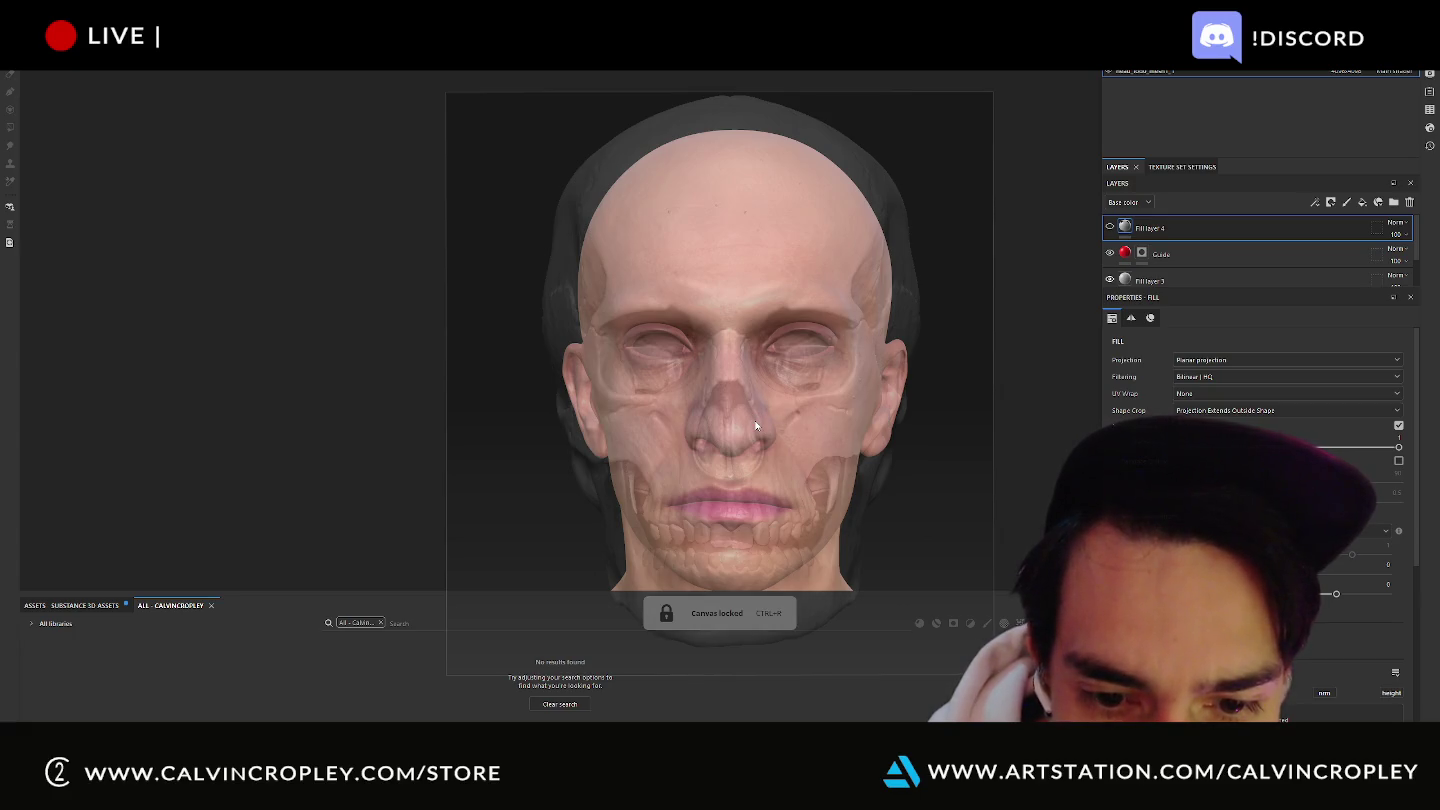
Unlock the overlay, then roughly move and shrink the skull reference over the face.
key(ctrl+r)
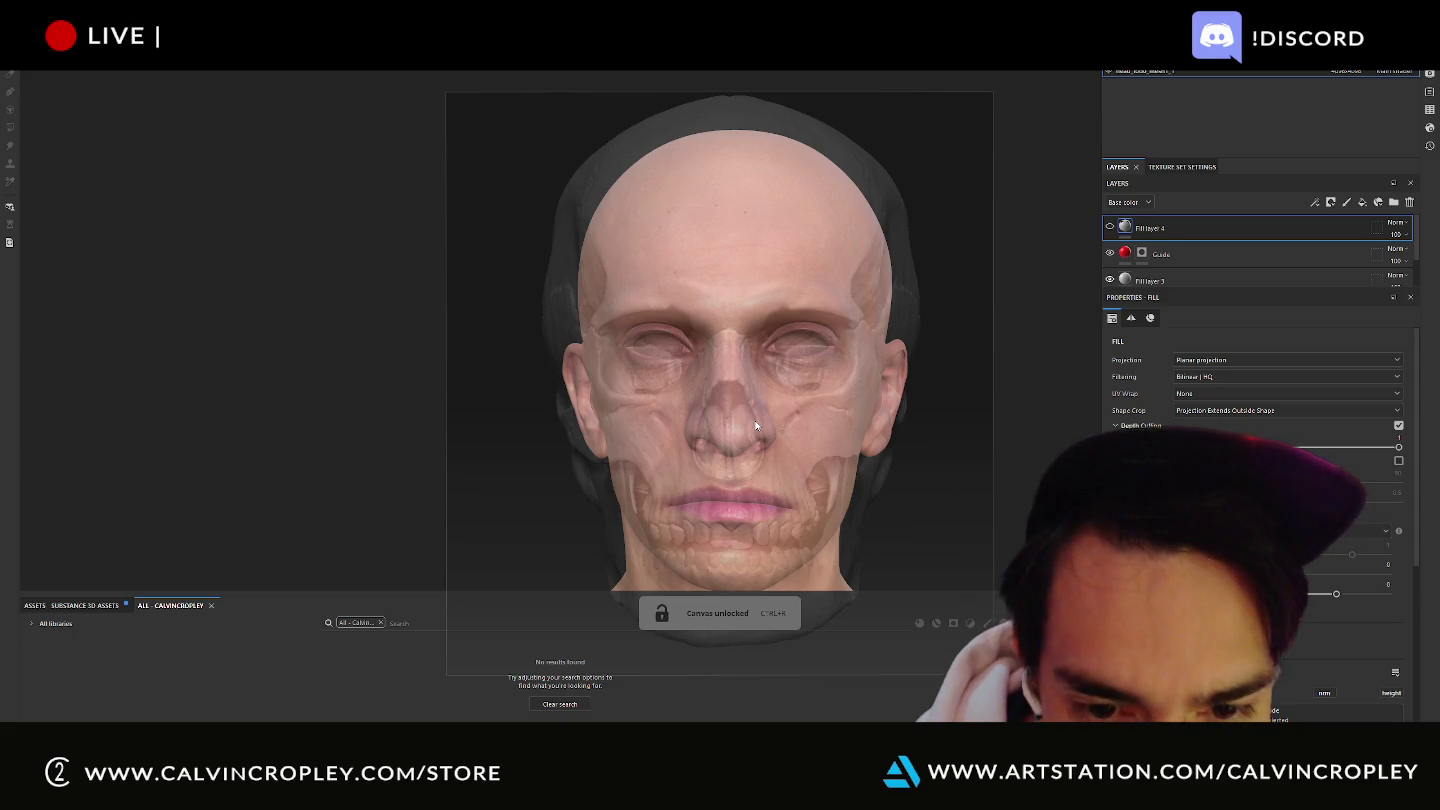
drag(764, 428, 774, 422)
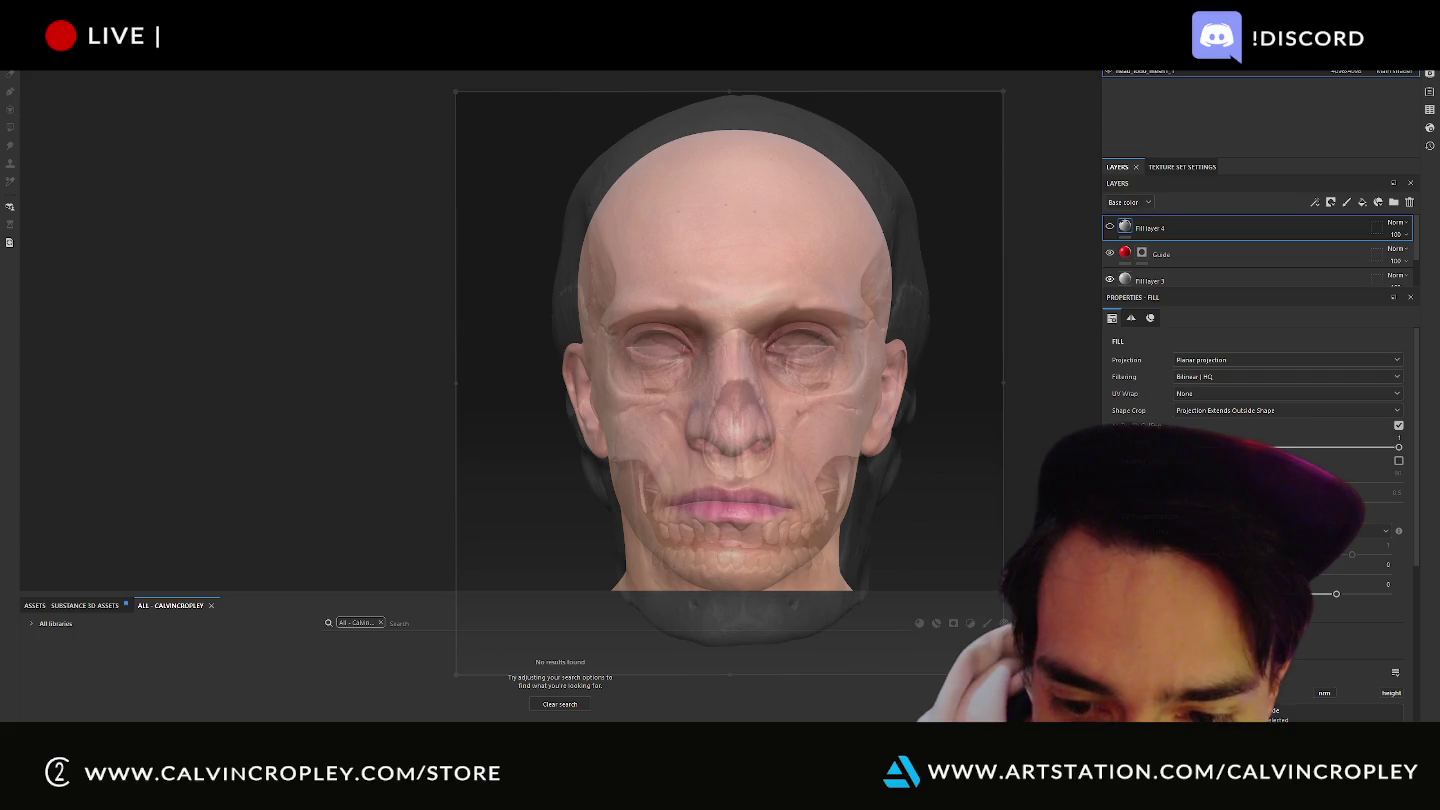
mouse_move(1002, 669)
mouse_down()
mouse_move(870, 533)
mouse_move(885, 578)
mouse_move(887, 556)
mouse_up()
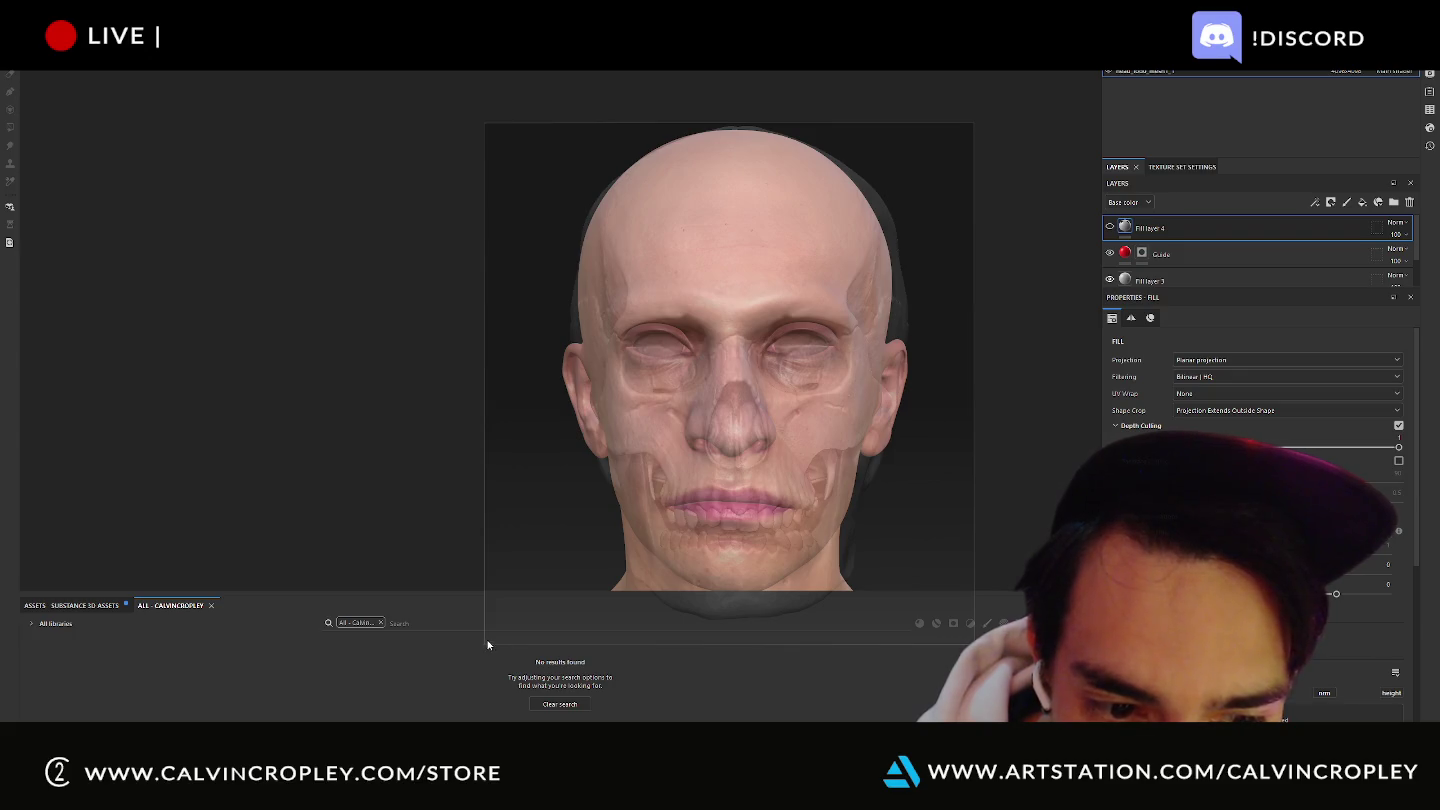
drag(485, 648, 510, 622)
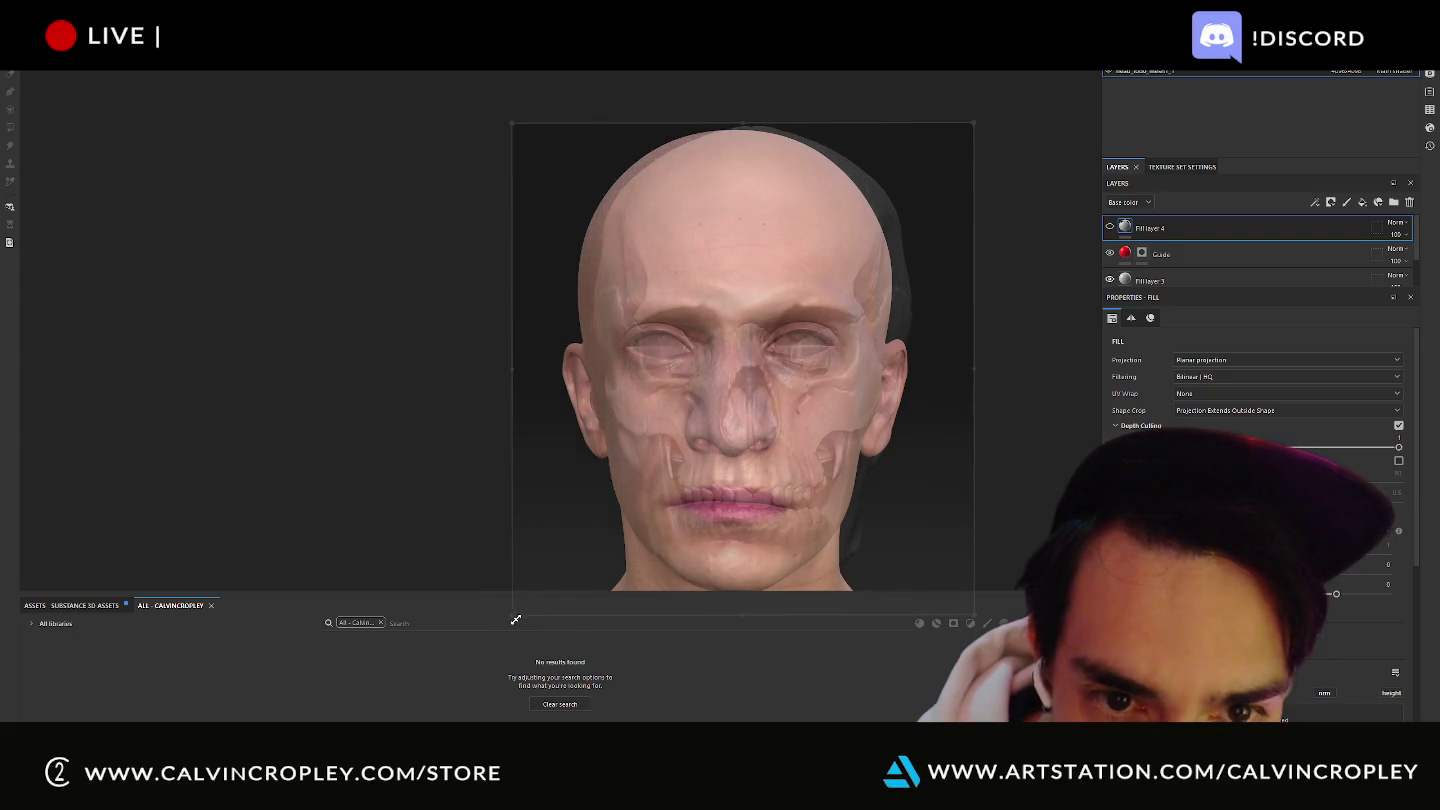
drag(825, 505, 810, 512)
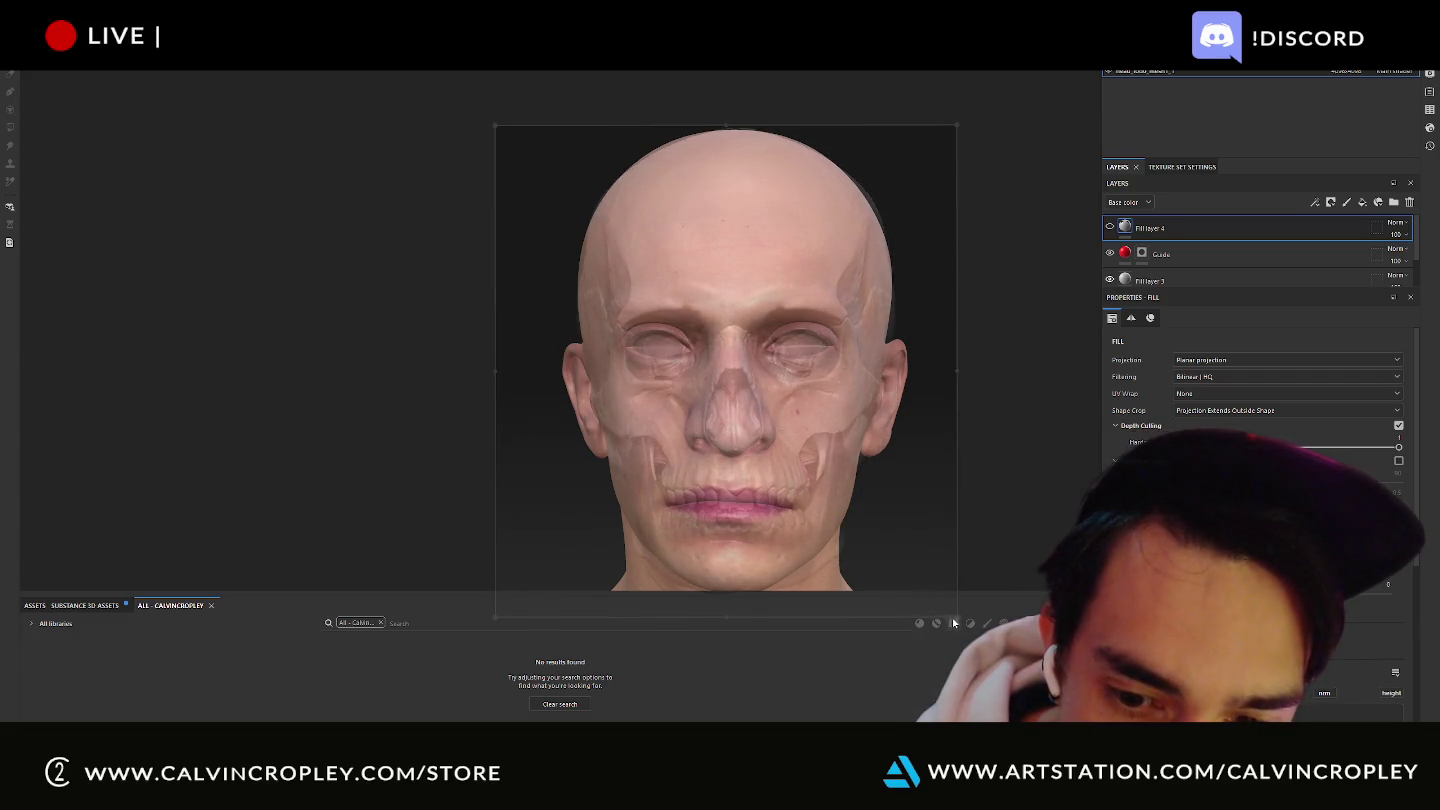
drag(956, 617, 917, 585)
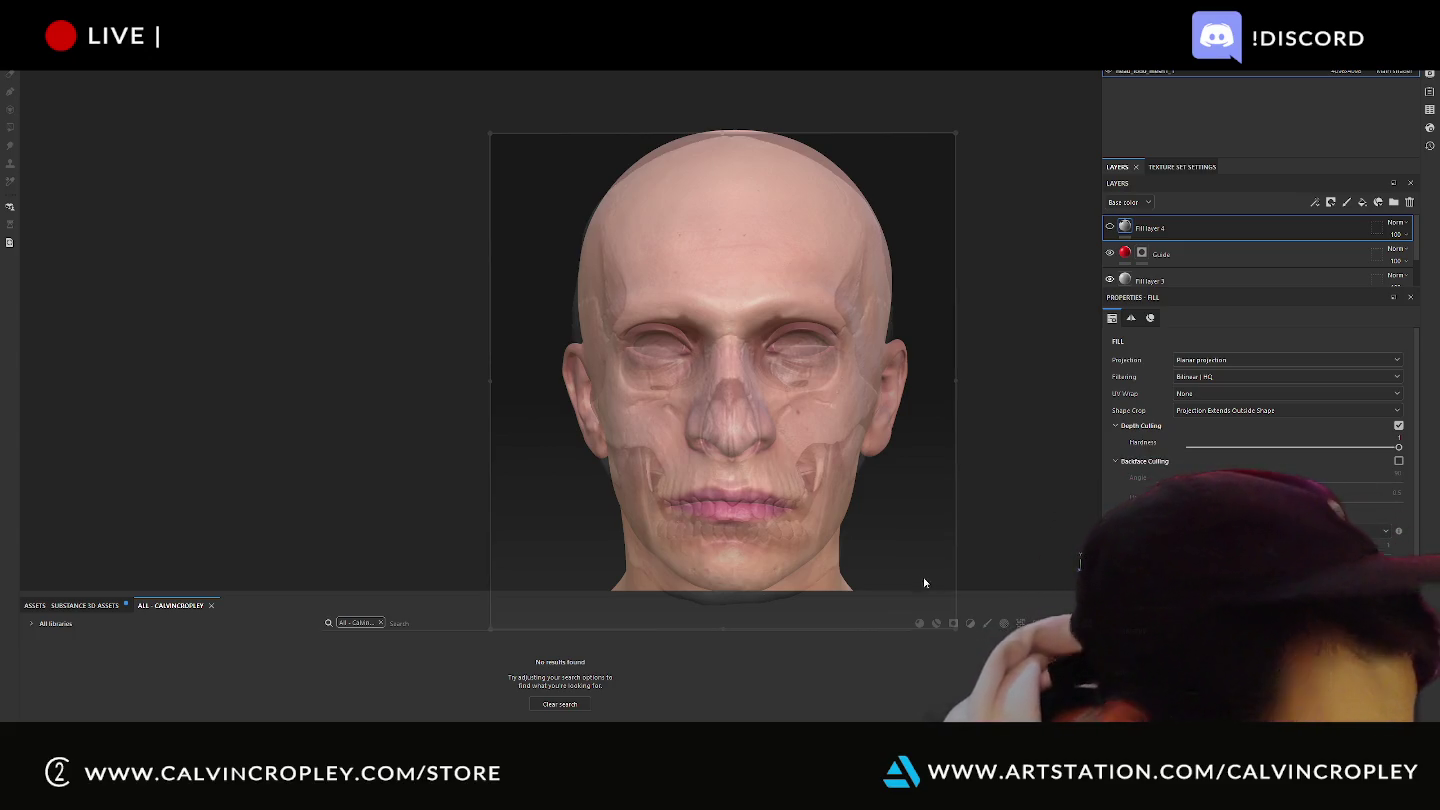
Fine-tune the skull reference's position, width and jaw height, then lock it in place.
drag(954, 627, 948, 620)
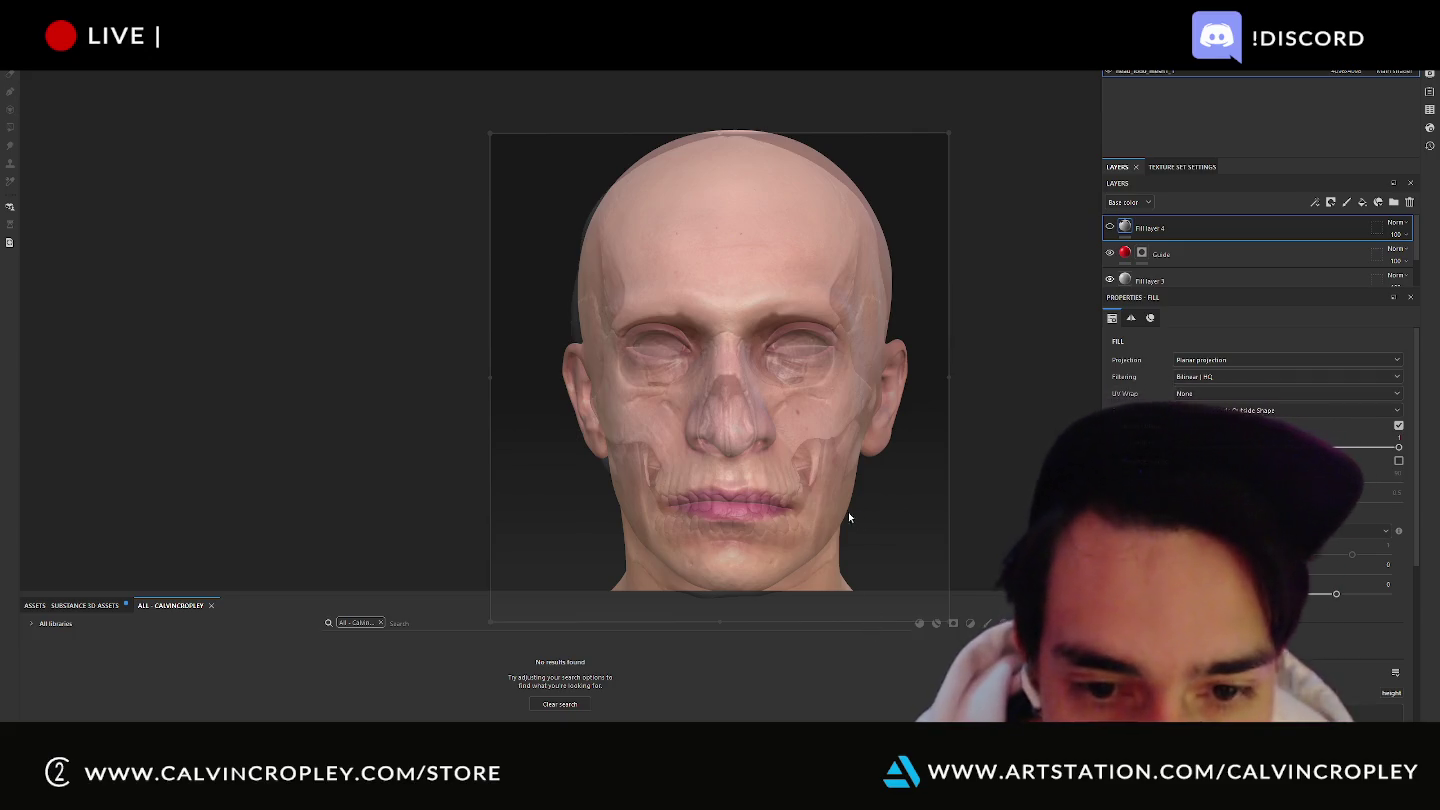
drag(856, 515, 859, 518)
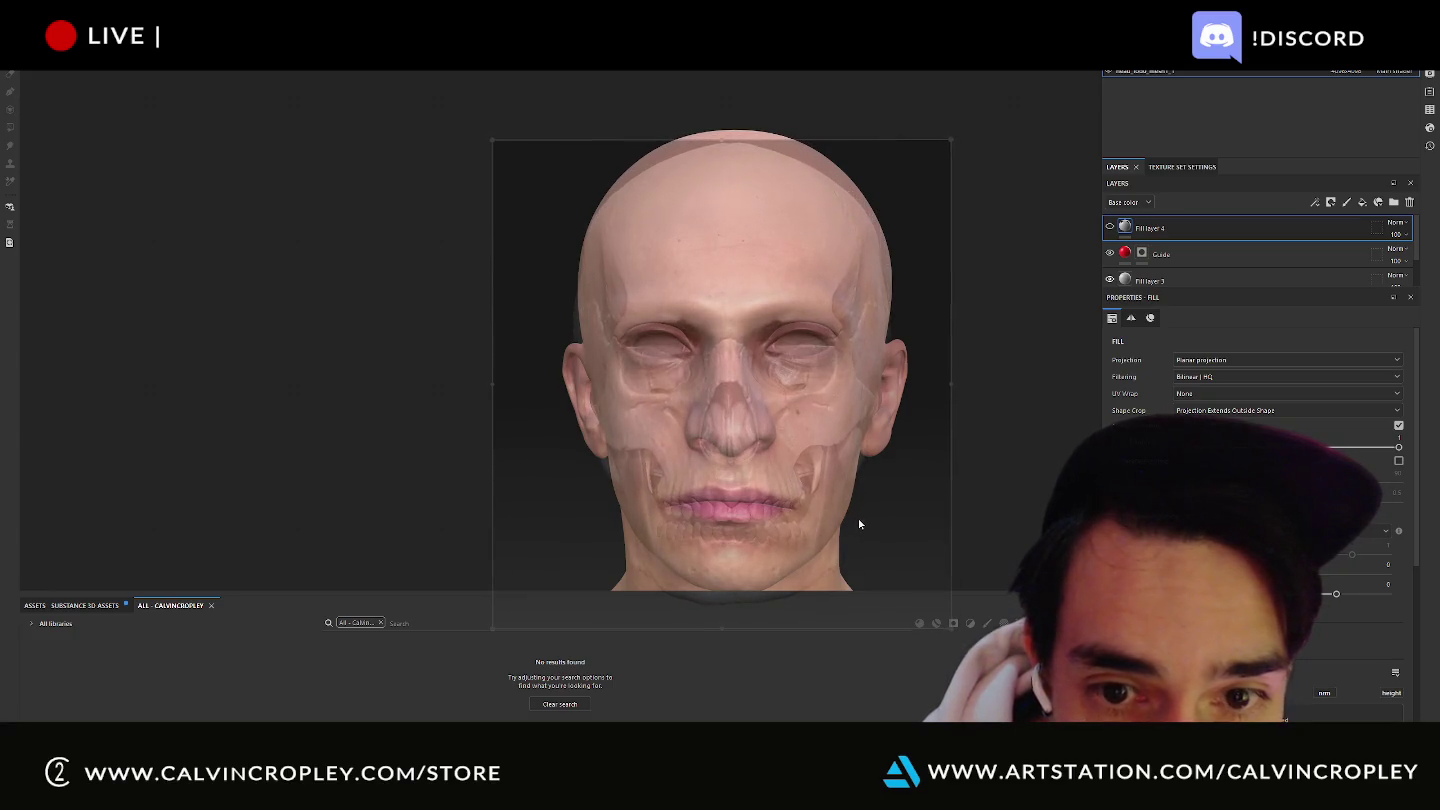
drag(950, 383, 959, 382)
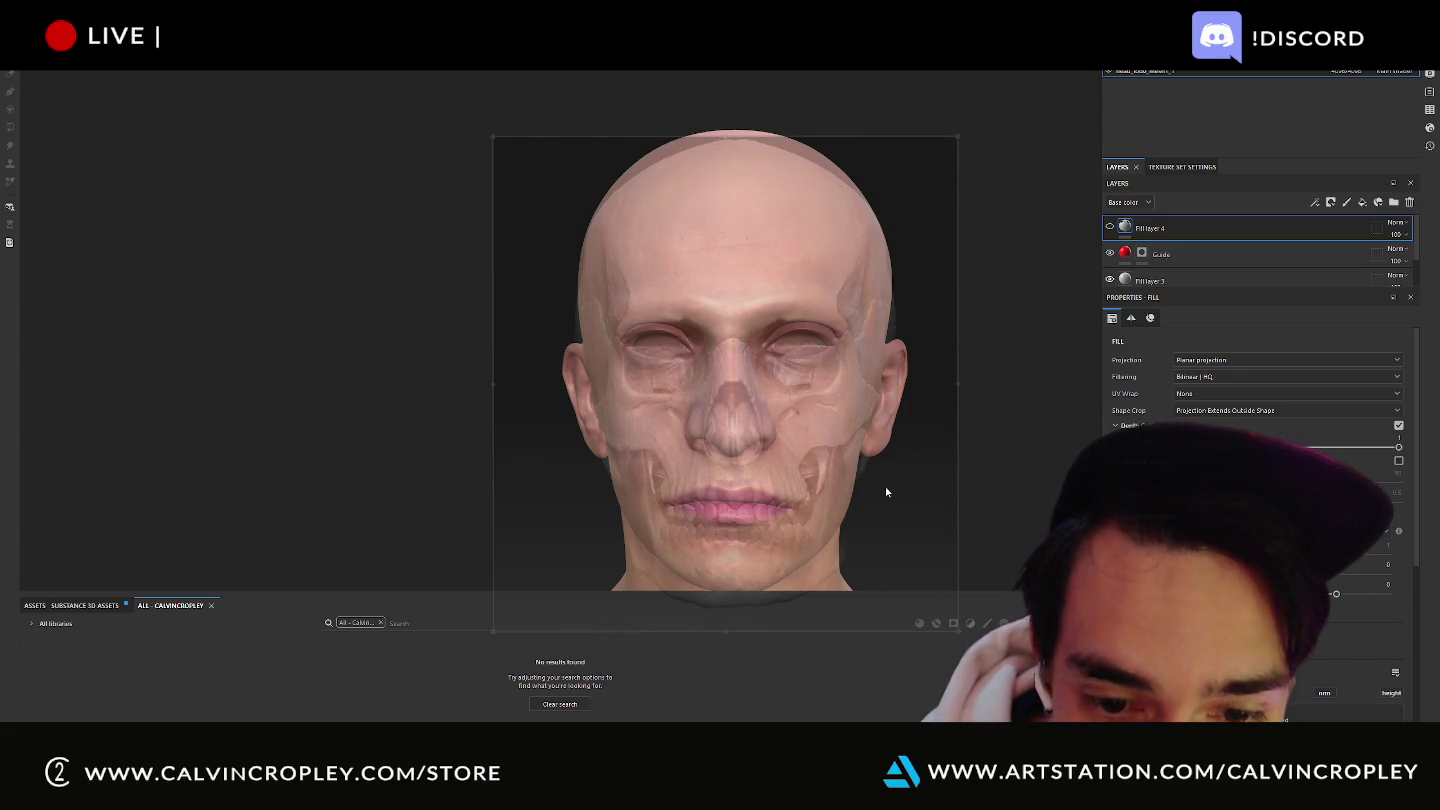
mouse_move(731, 628)
mouse_down()
mouse_move(734, 509)
mouse_move(735, 605)
mouse_up()
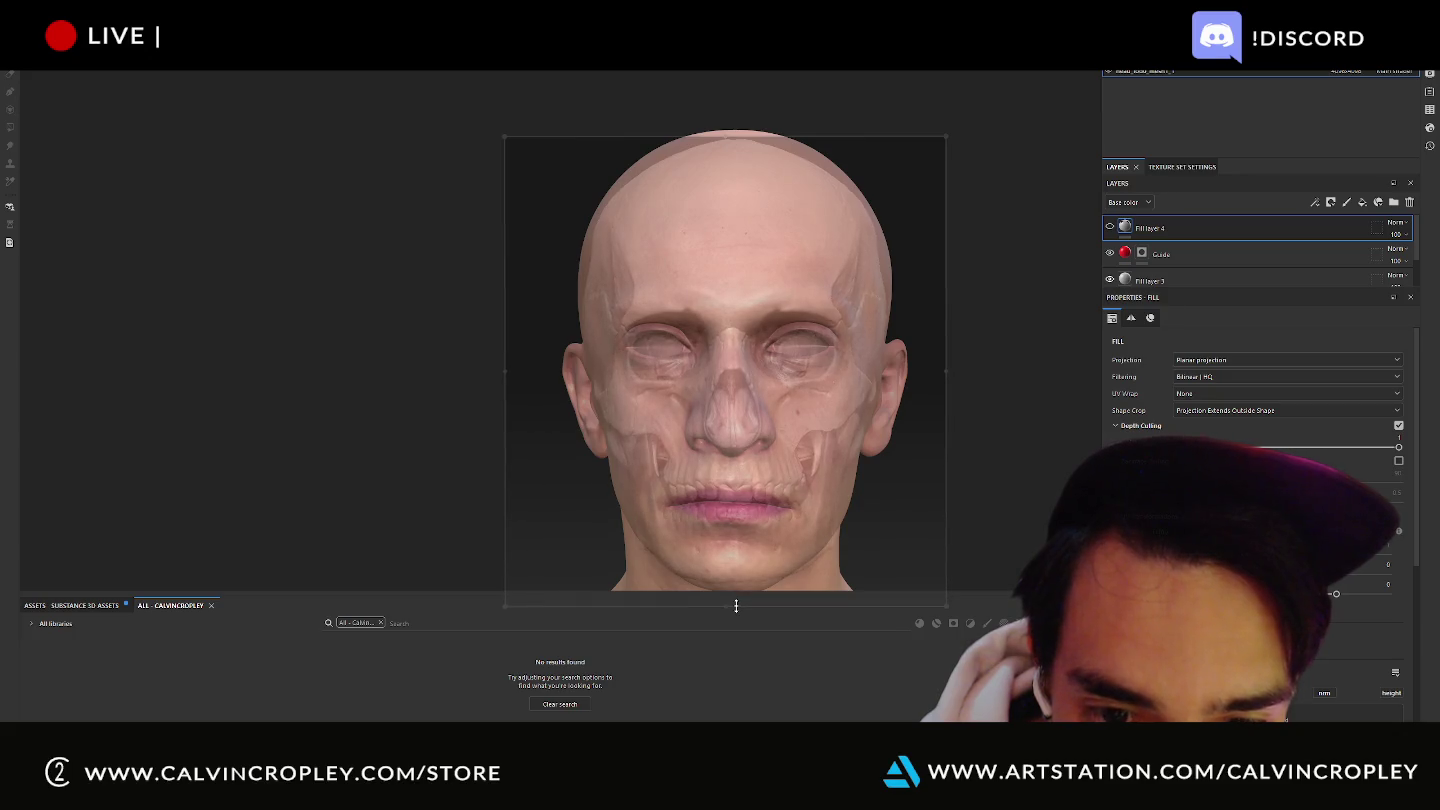
drag(735, 608, 735, 611)
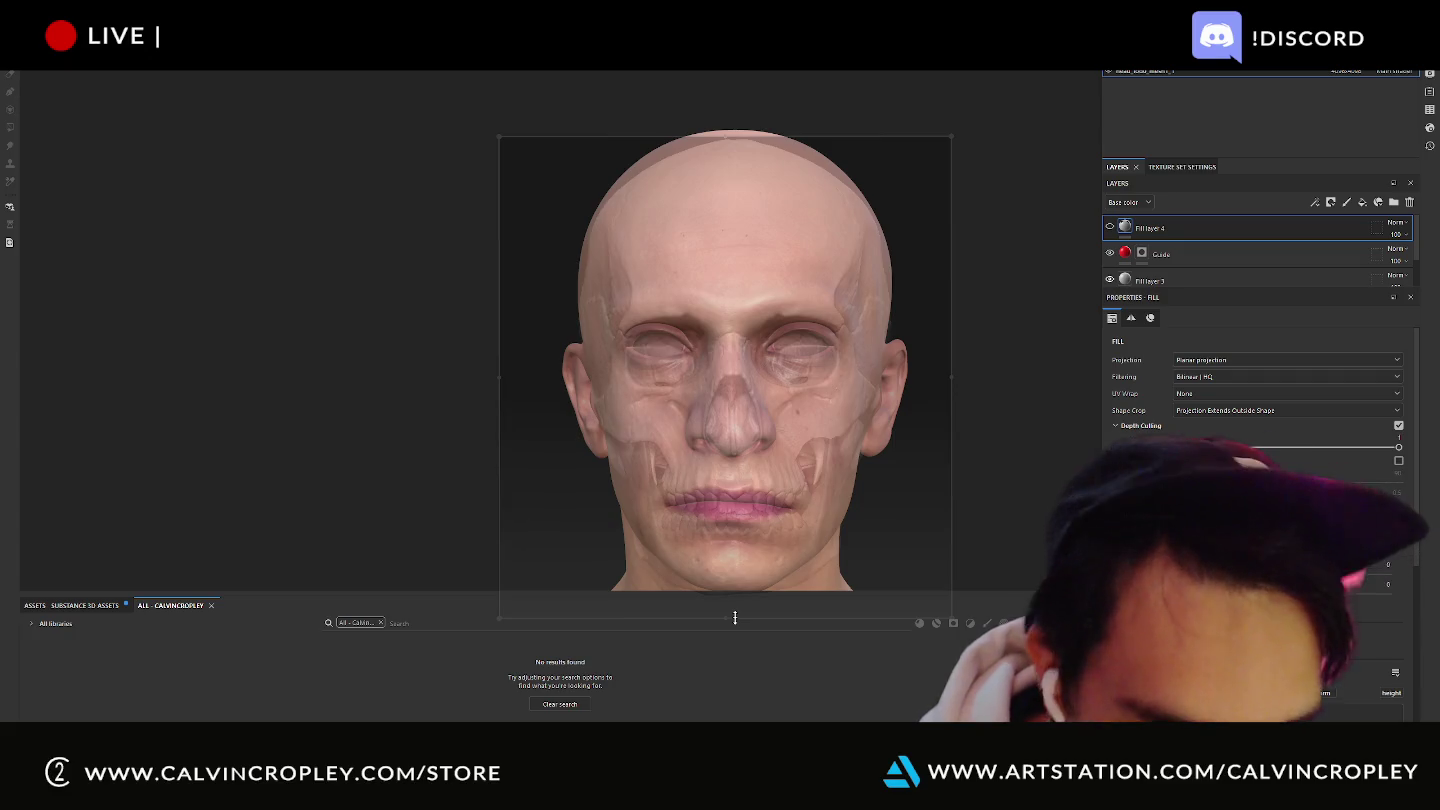
key(ctrl+r)
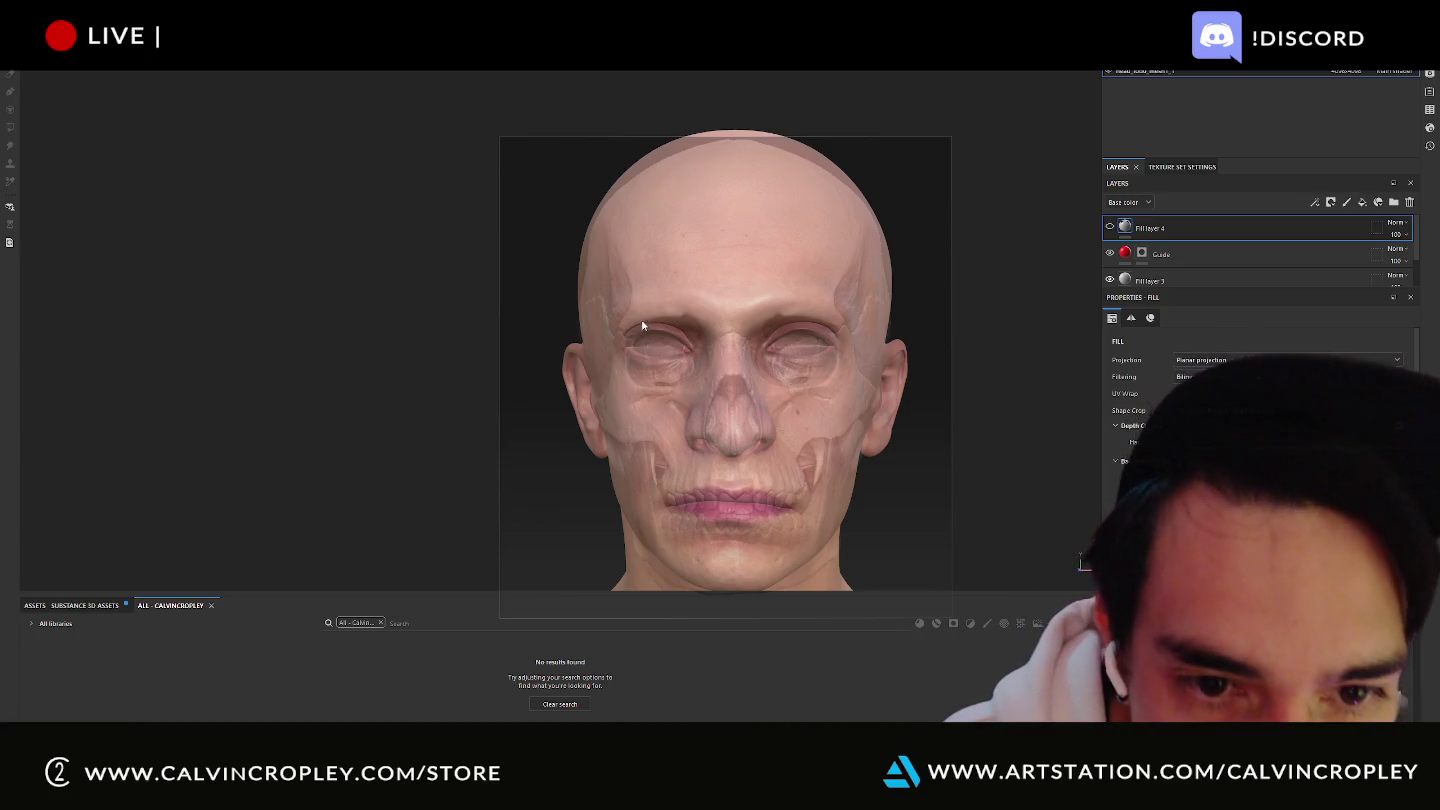
Select the Guide layer's mask for painting while toggling the overlay lock.
key(ctrl+k)
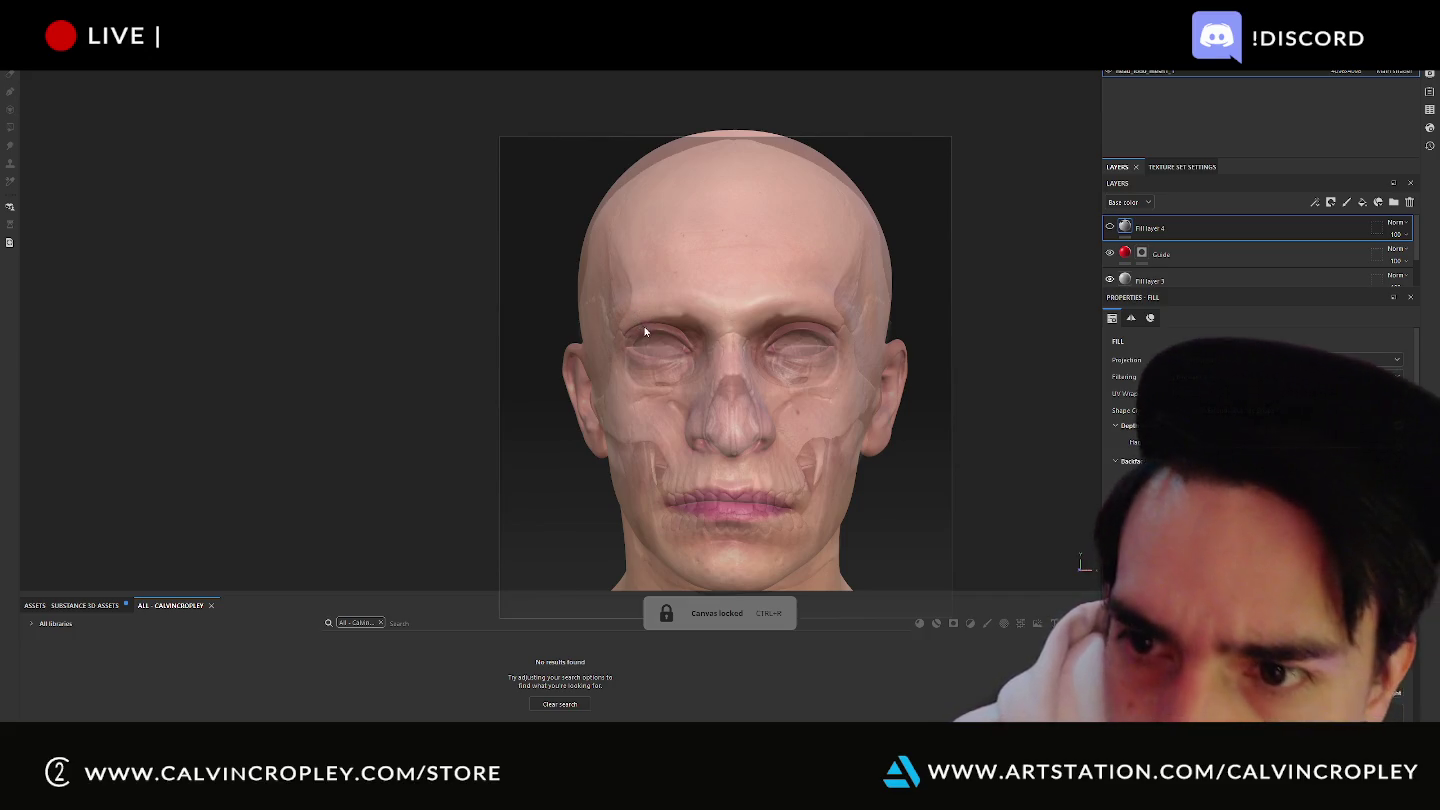
click(1142, 254)
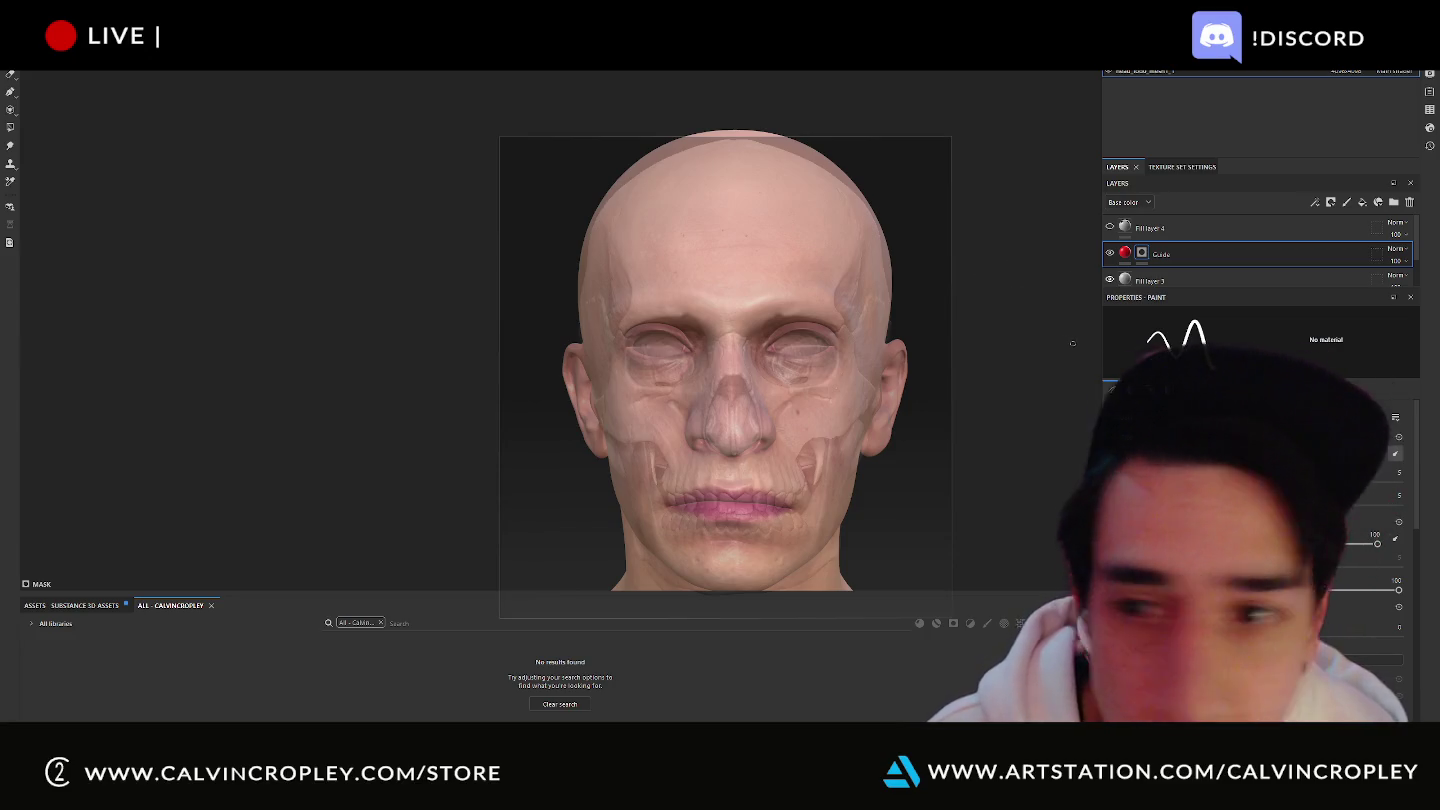
key(ctrl+r)
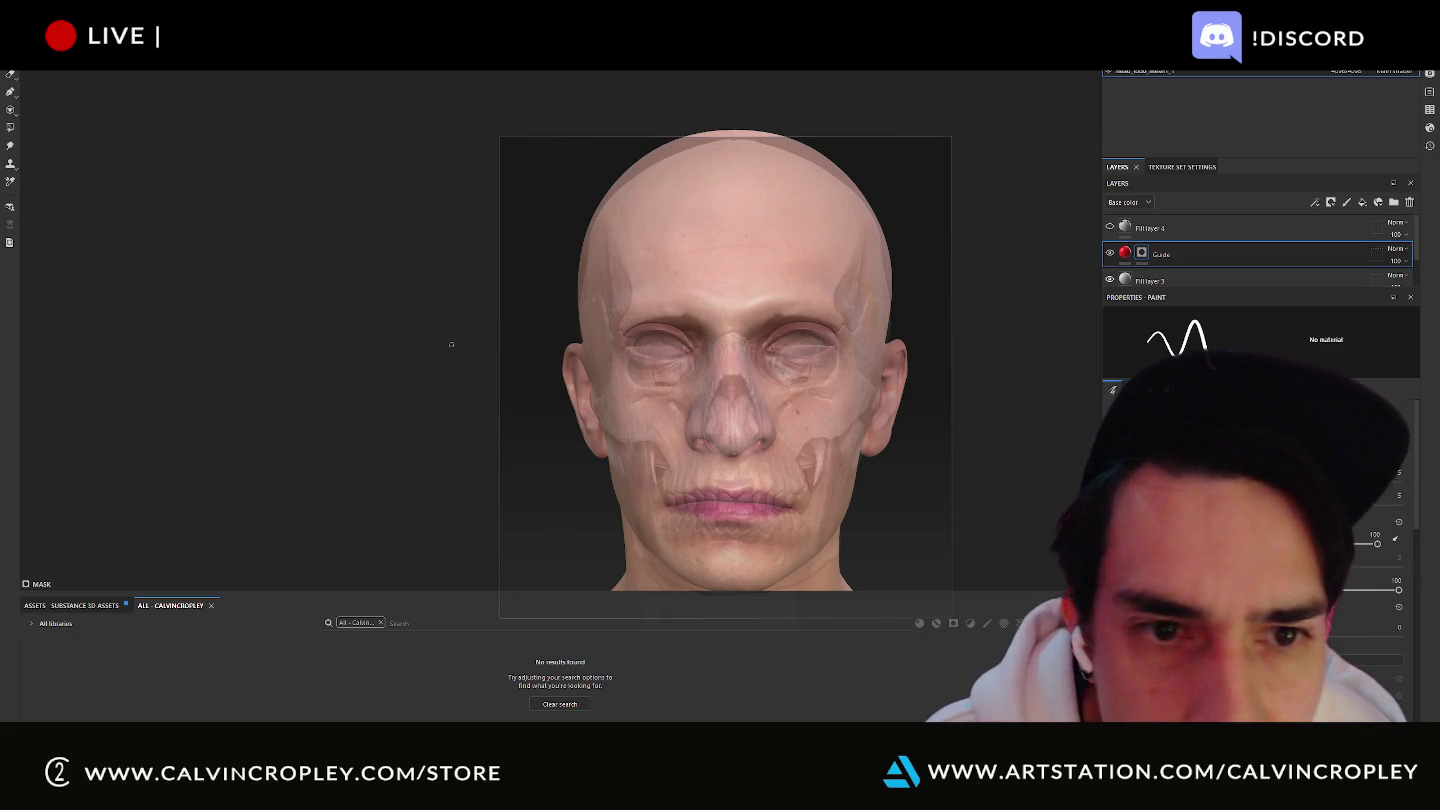
key(ctrl+r)
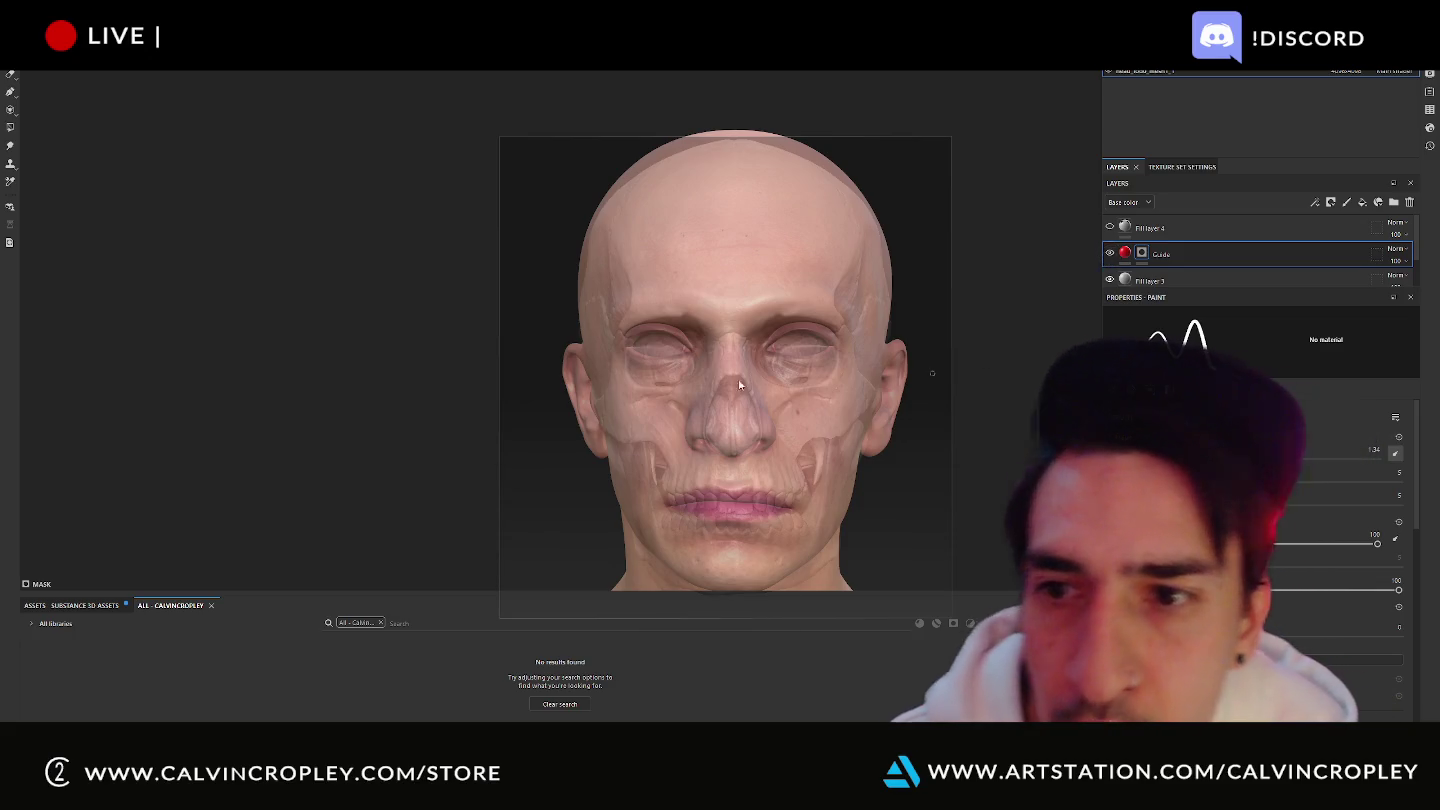
key(ctrl+r)
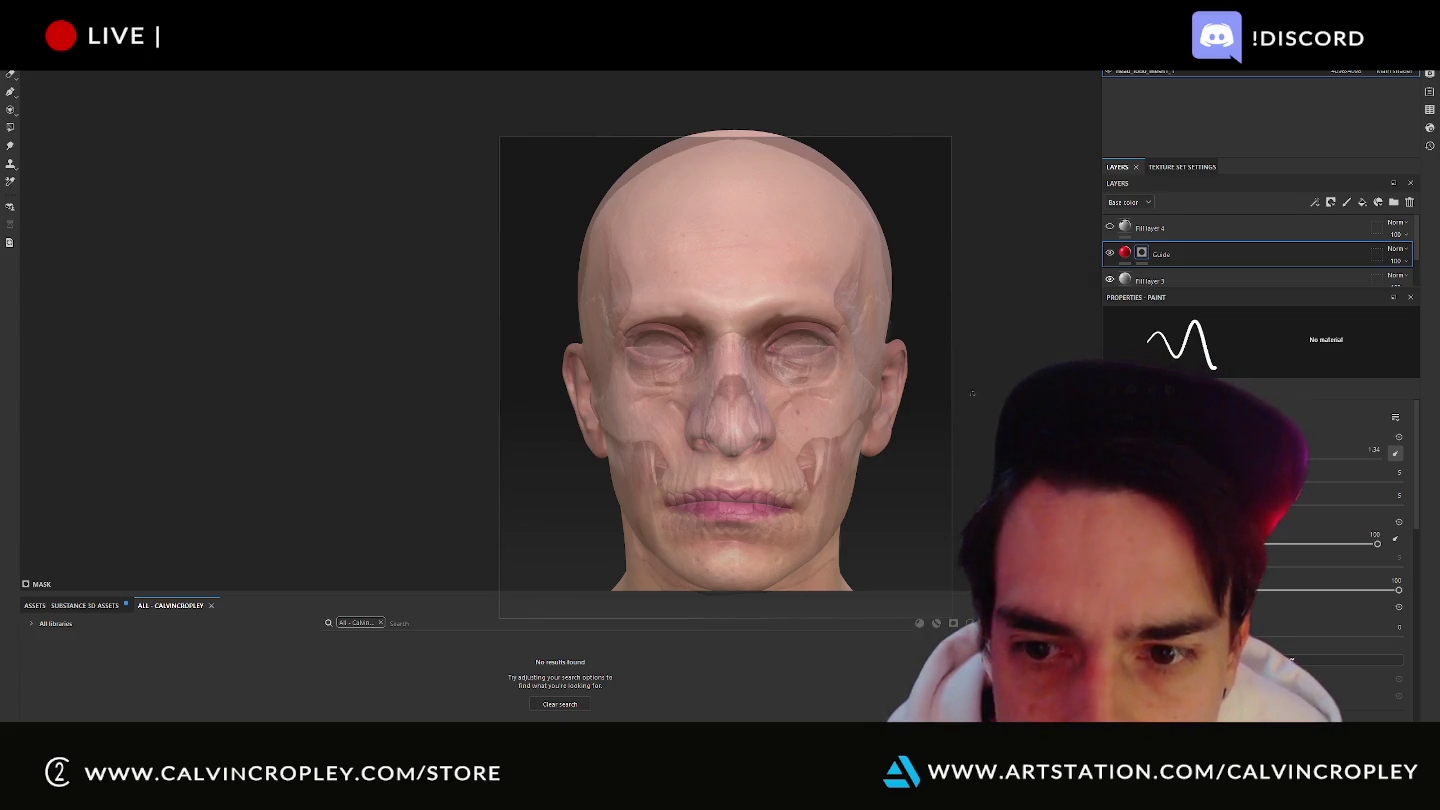
Paint a red test stroke across the right cheek, then undo it.
drag(911, 406, 700, 398)
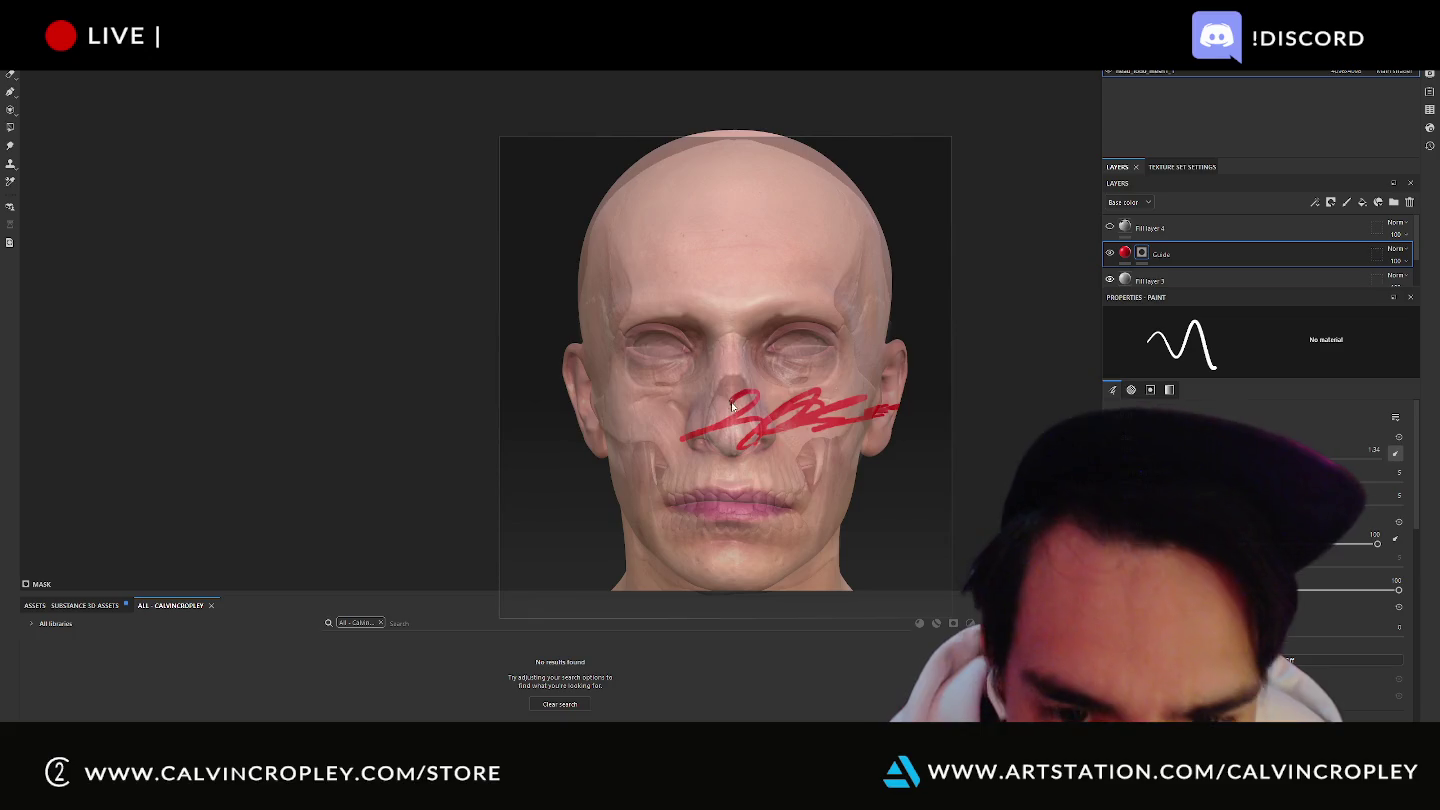
key(ctrl+r)
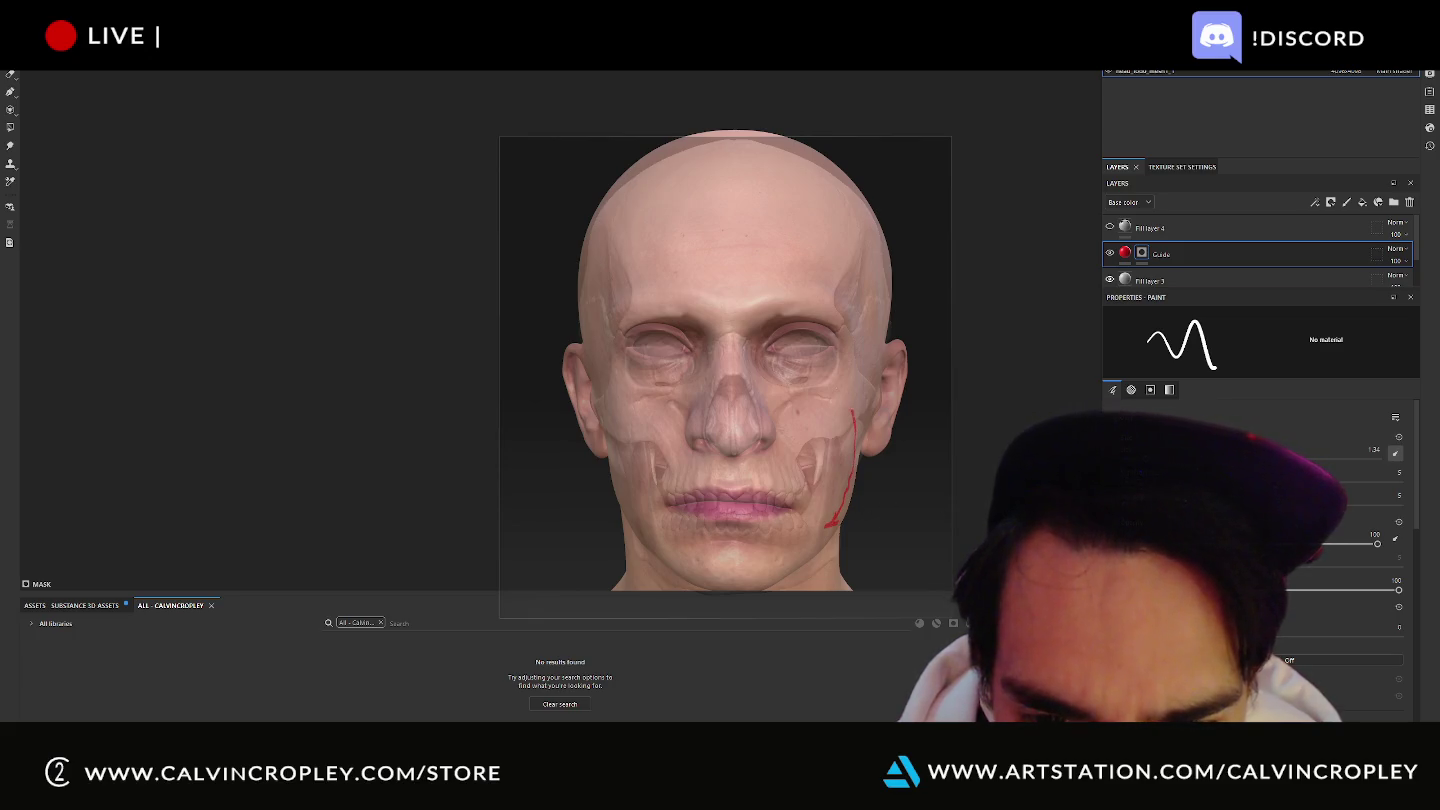
key(ctrl+z)
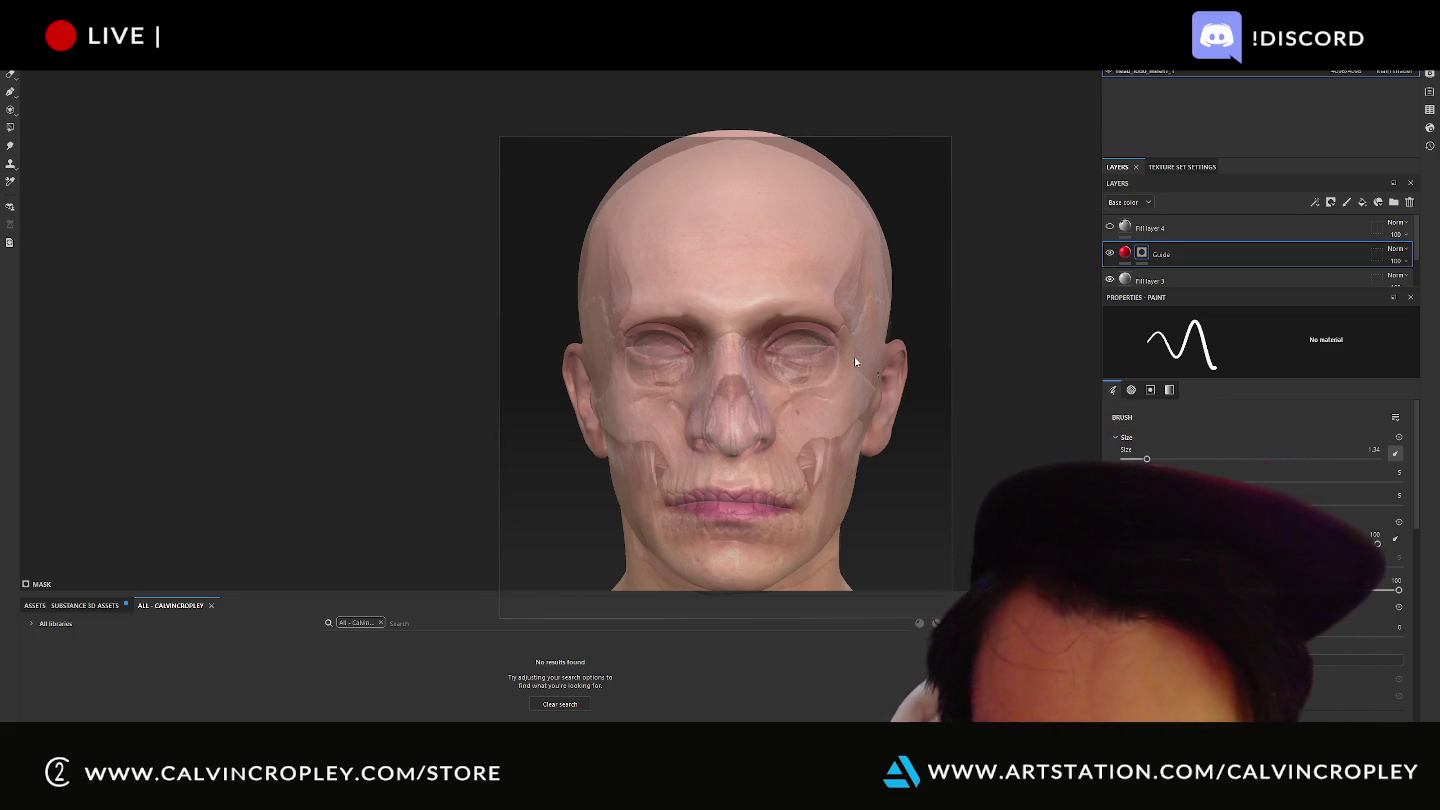
key(ctrl+r)
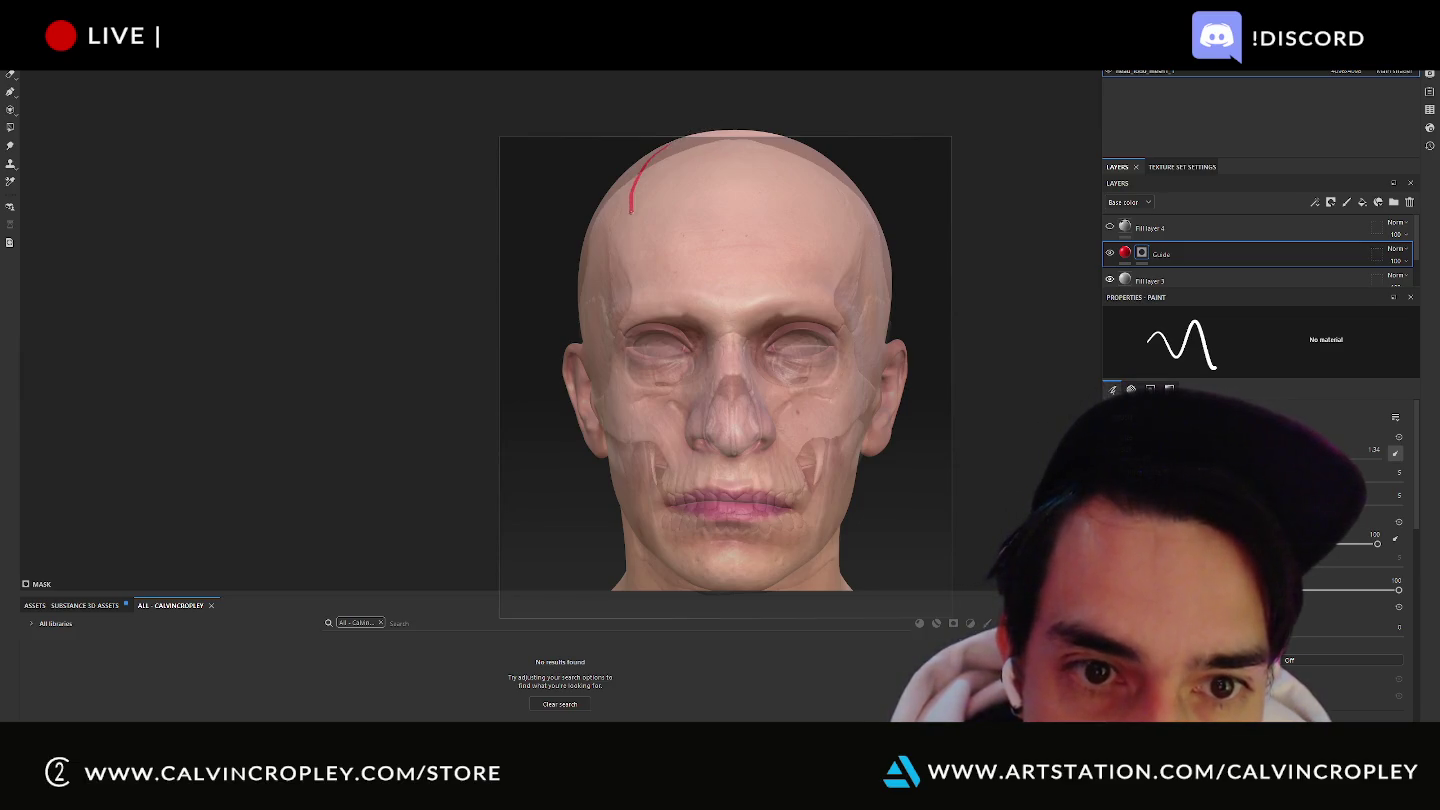
key(ctrl+z)
Undo the remaining red guide scribble on the face and make Fill layer 4 visible.
key(ctrl+r)
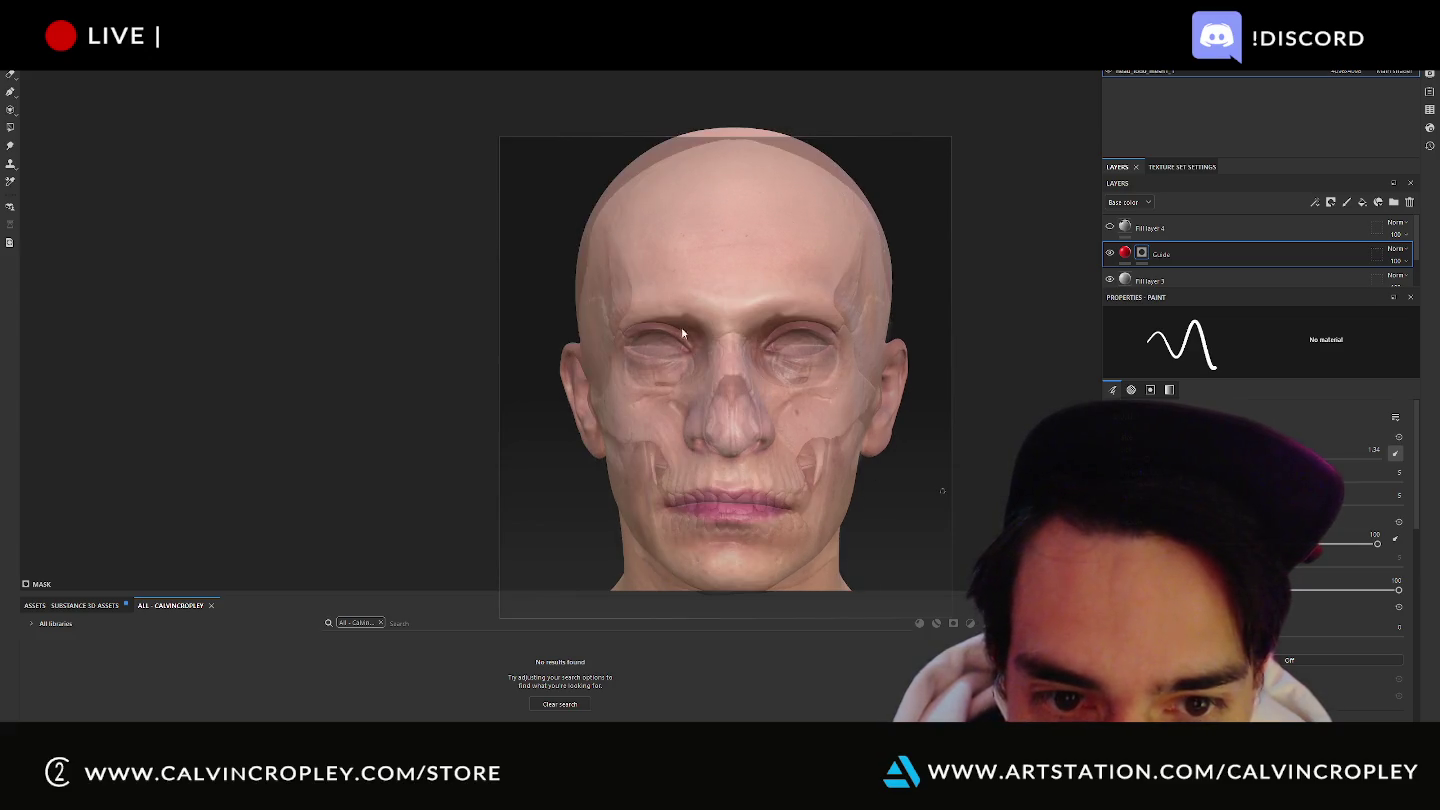
key(ctrl+r)
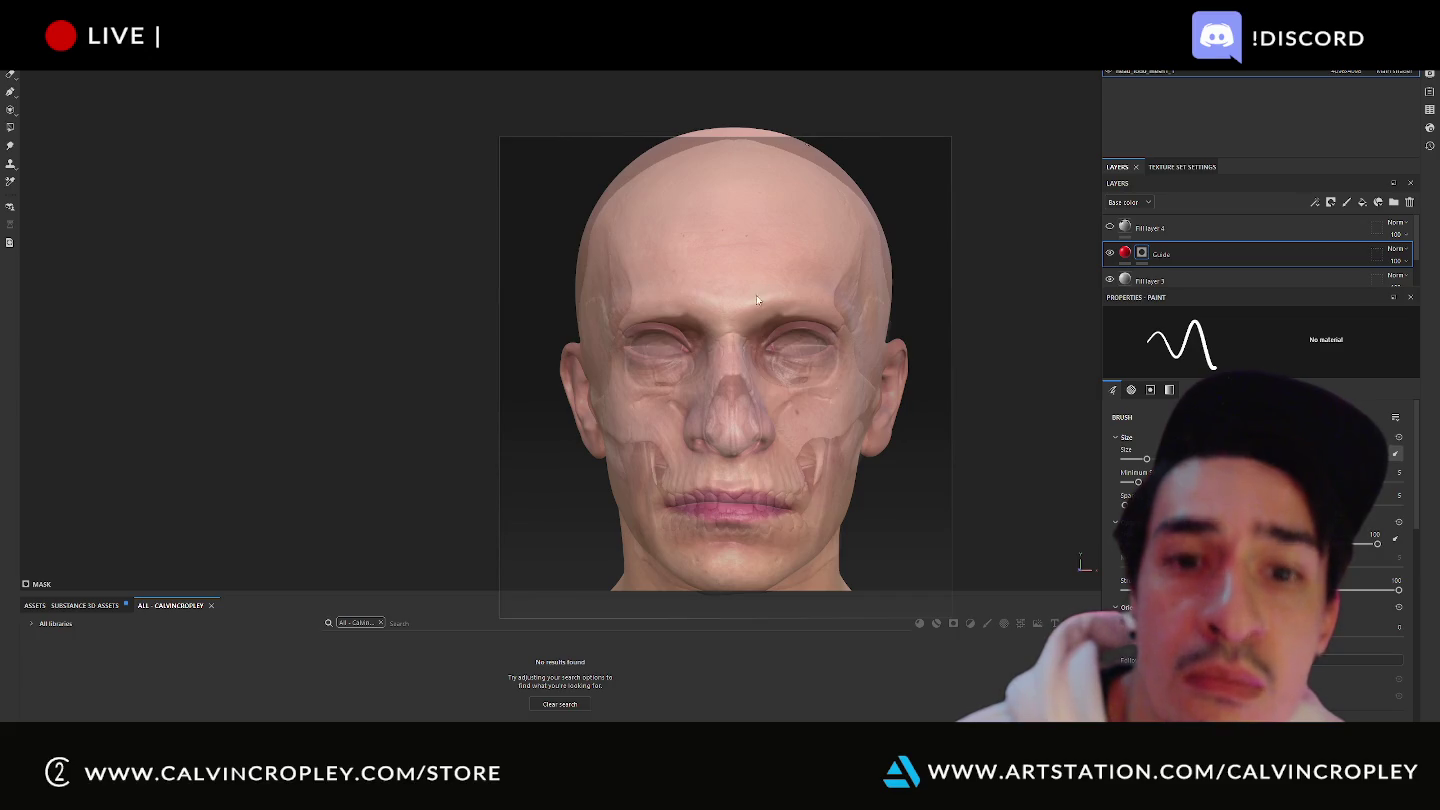
key(ctrl+r)
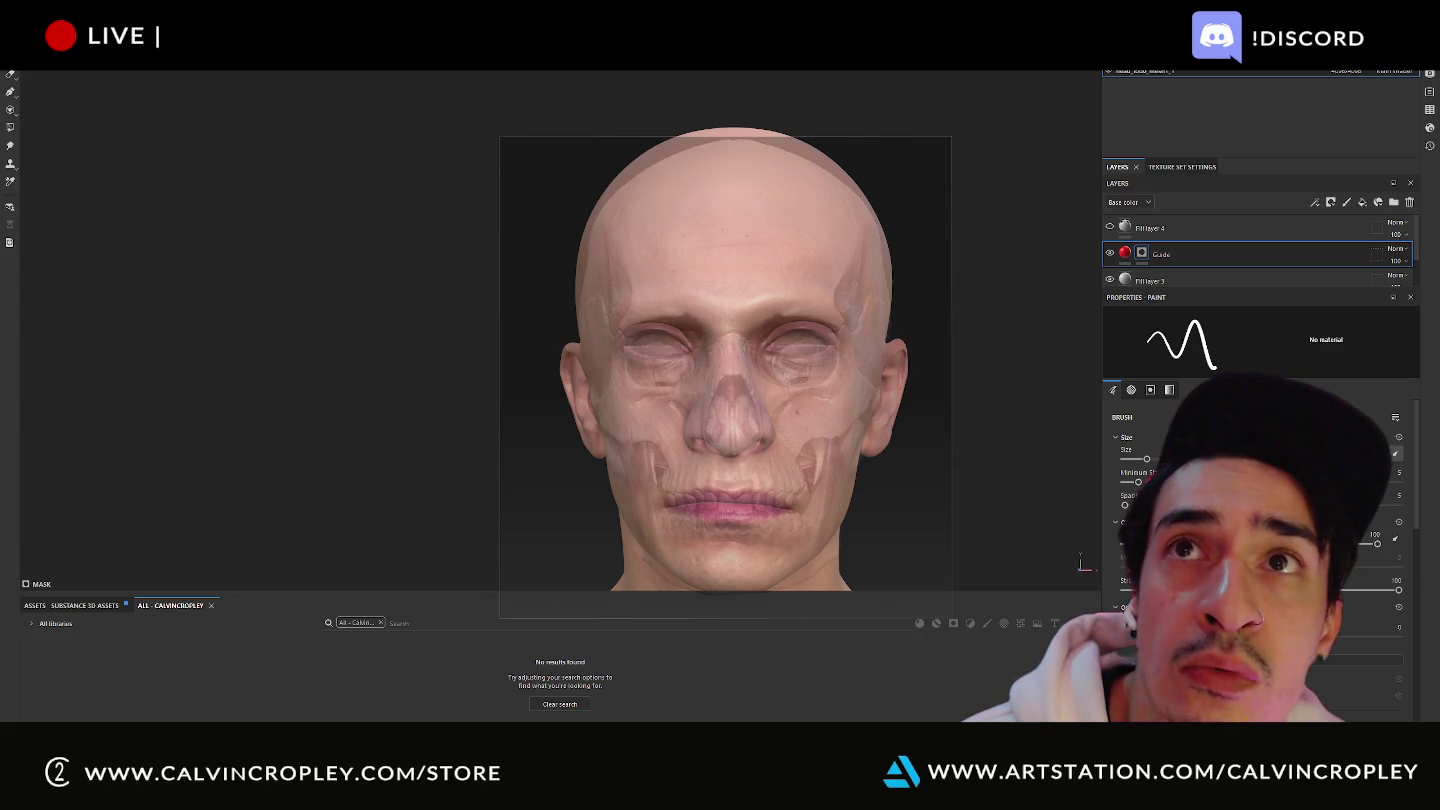
key(ctrl+r)
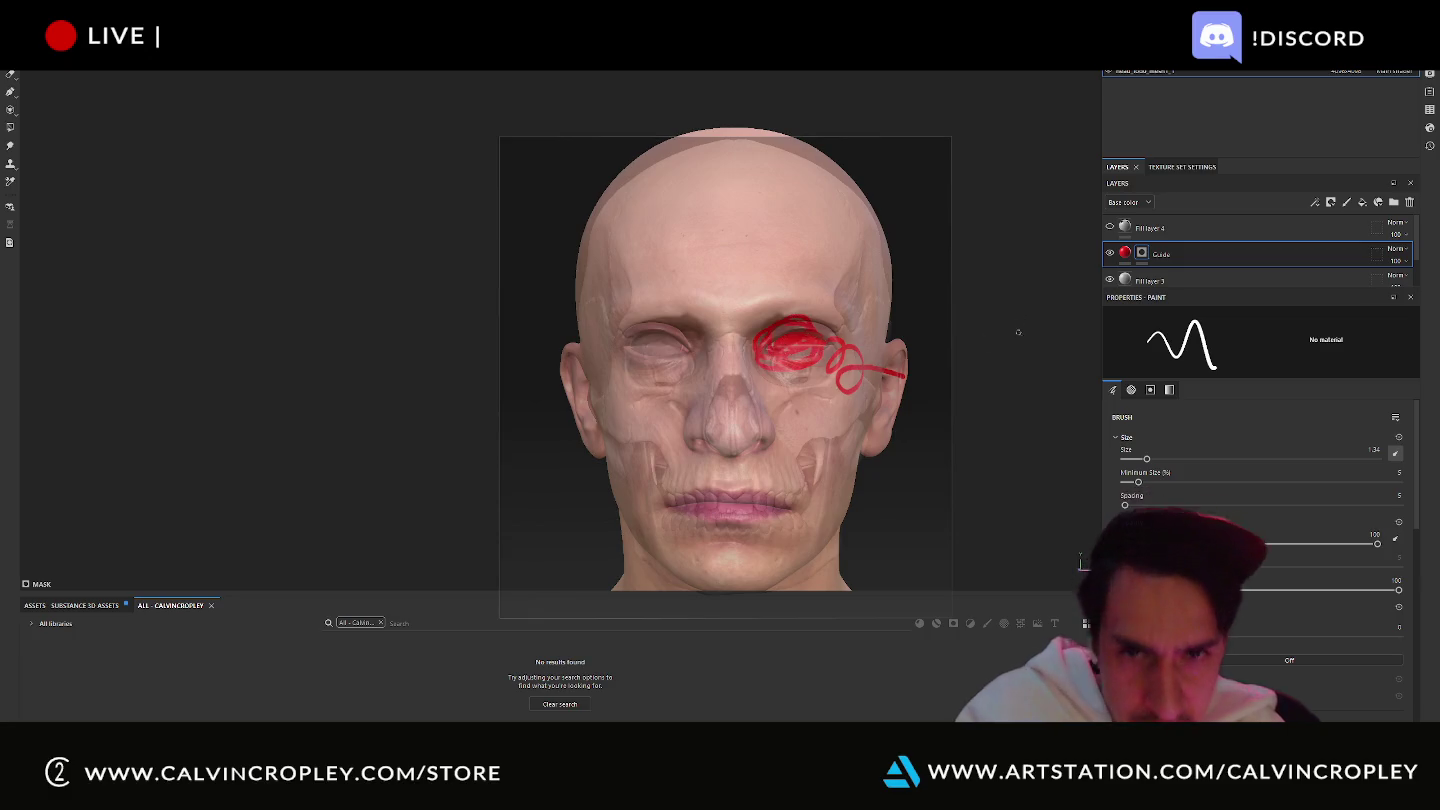
key(ctrl+z)
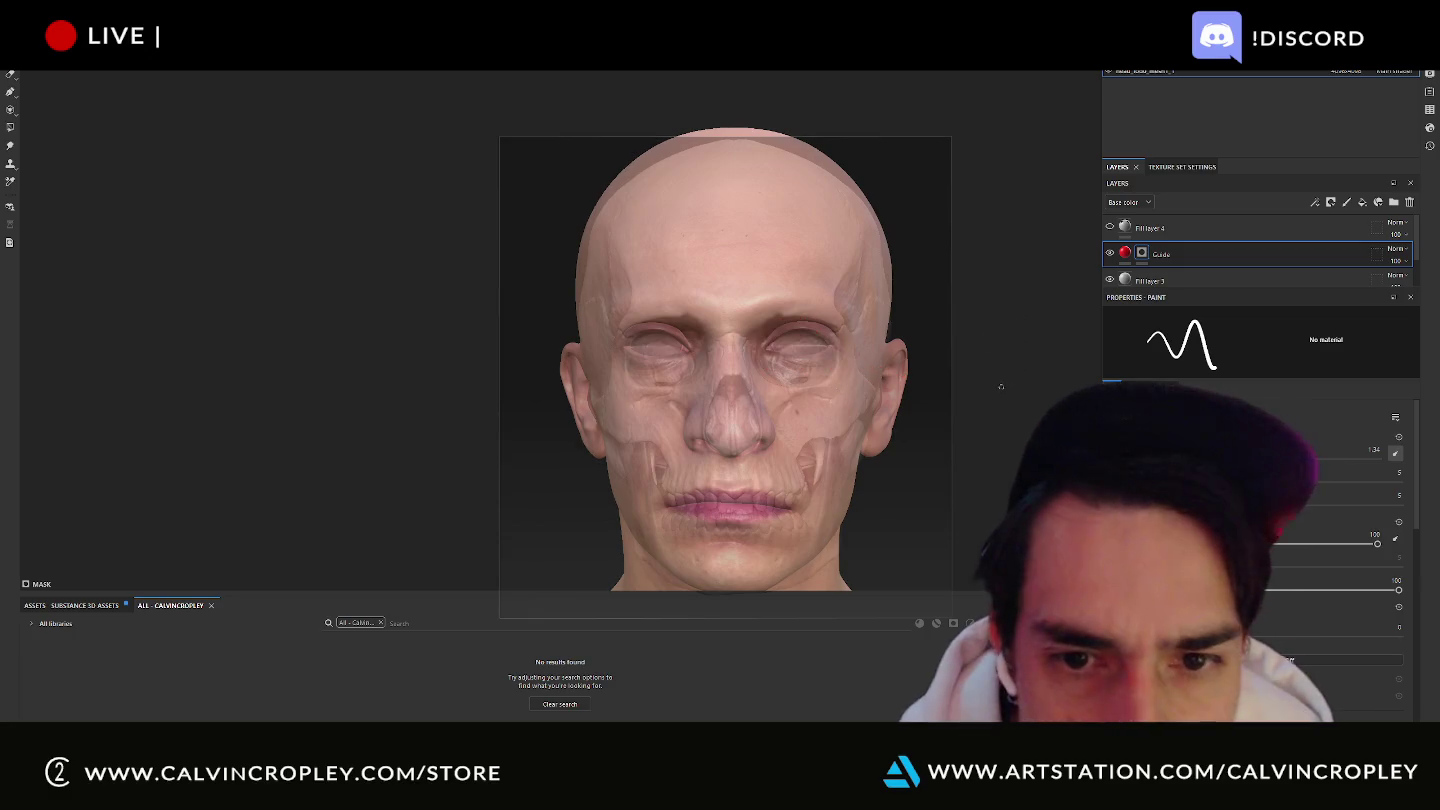
click(1109, 229)
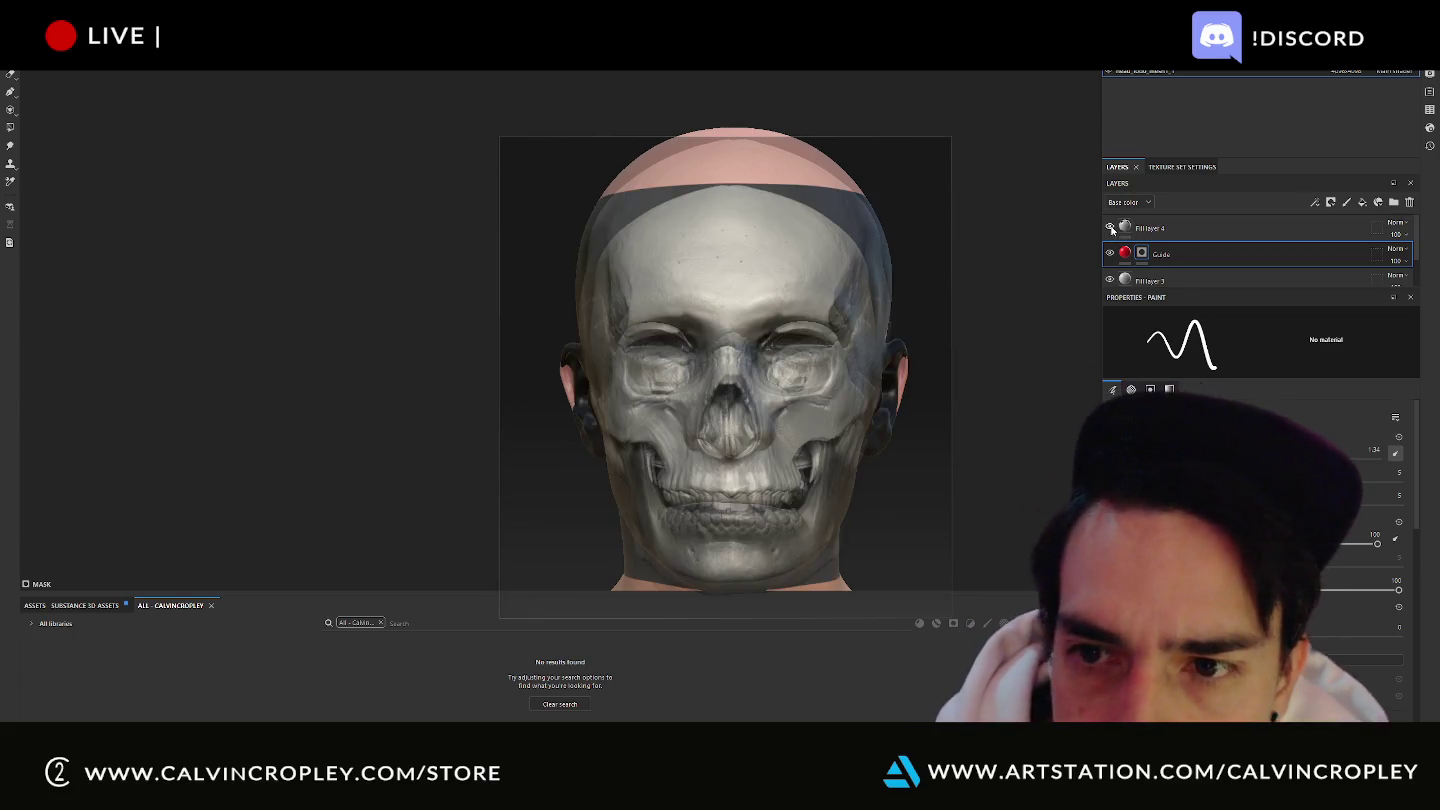
Select Fill layer 4 to show its planar-projection fill settings, toggling the reference lock.
click(1126, 228)
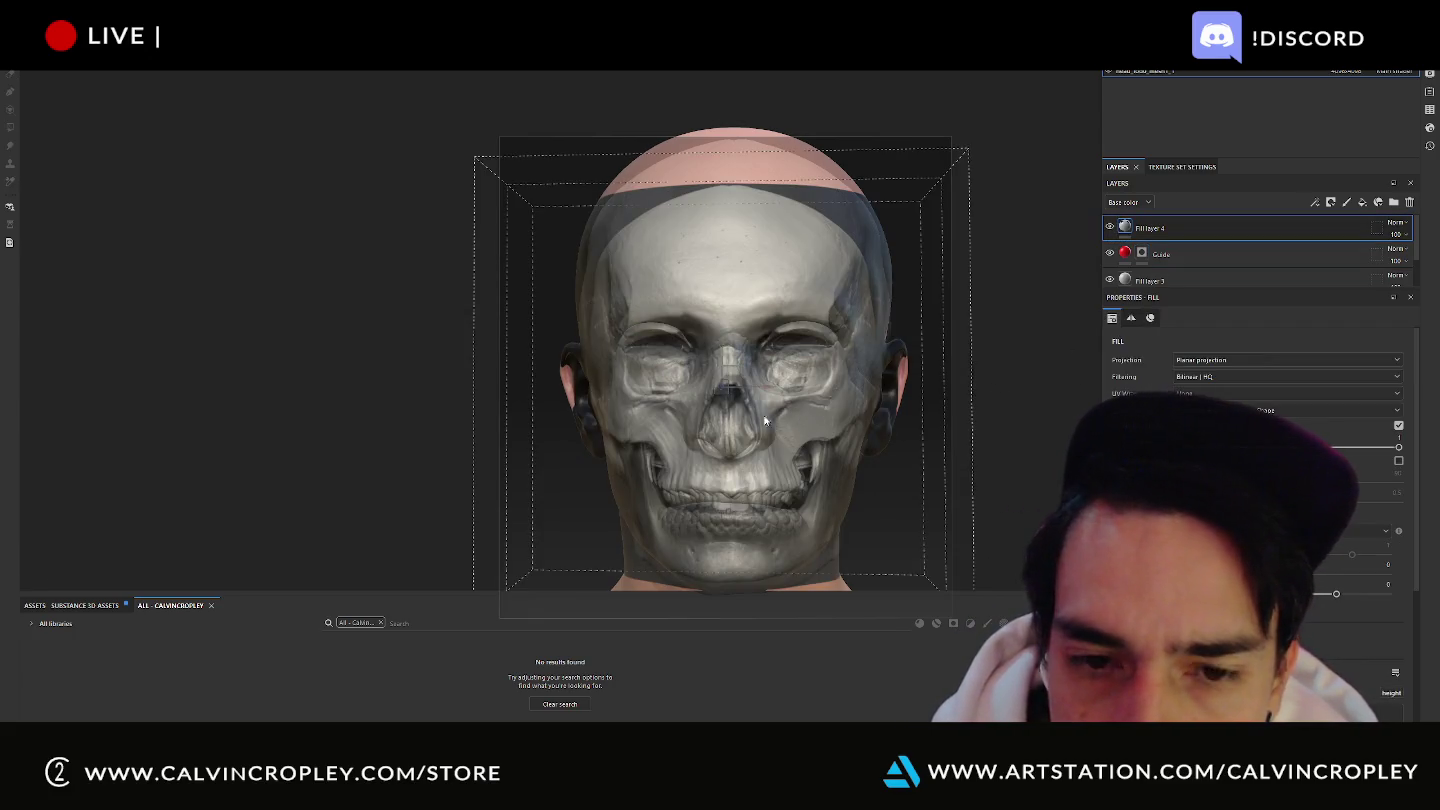
key(ctrl+r)
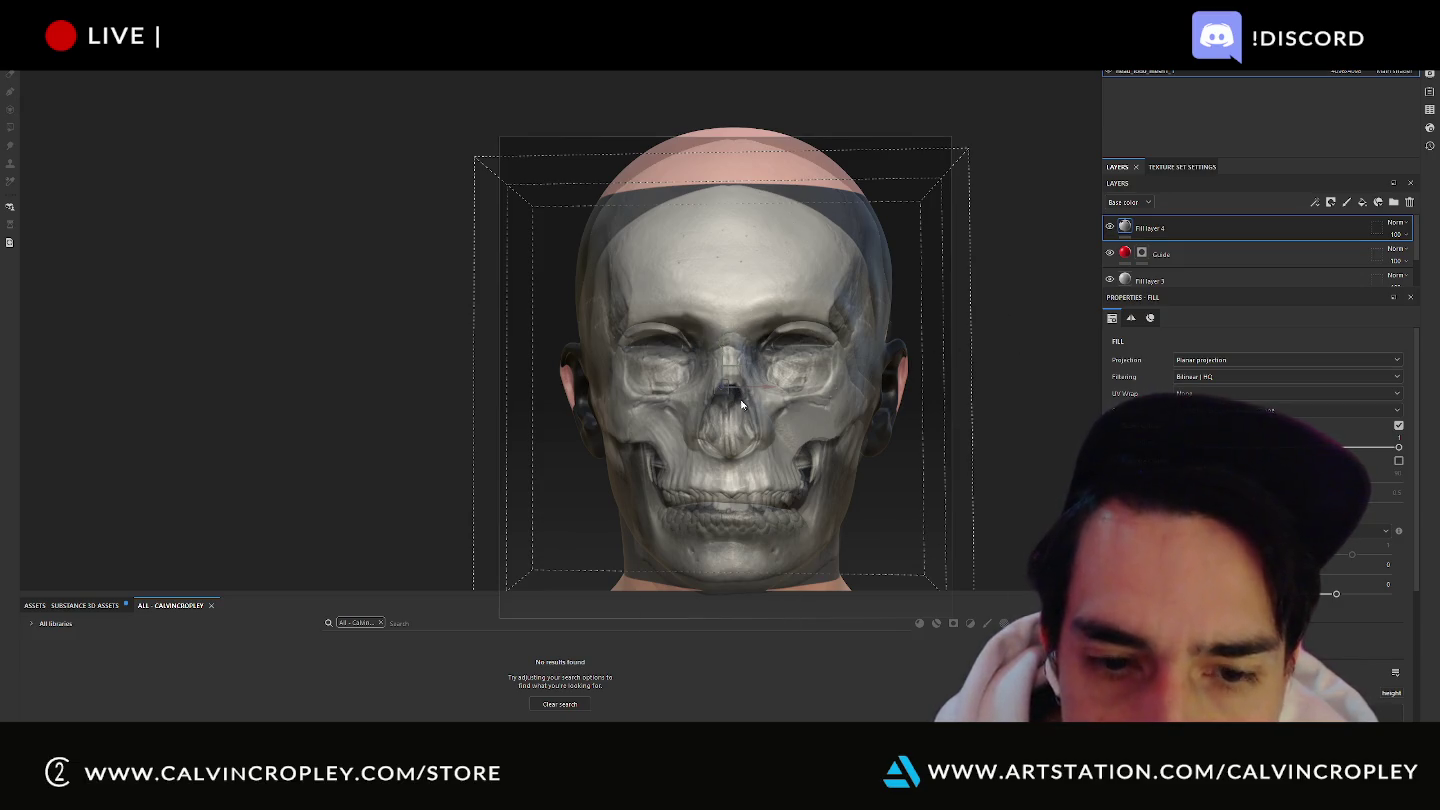
key(ctrl+r)
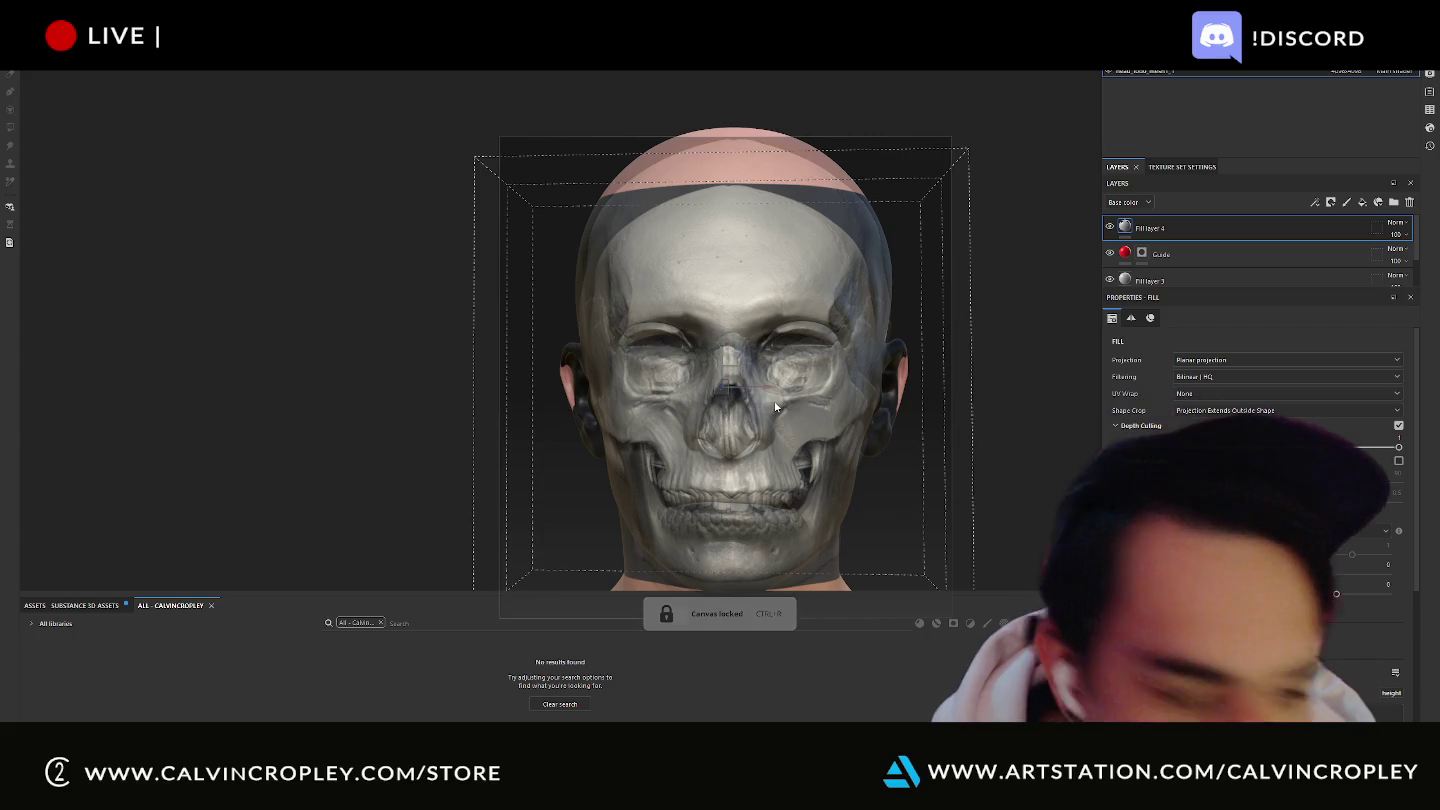
key(ctrl+r)
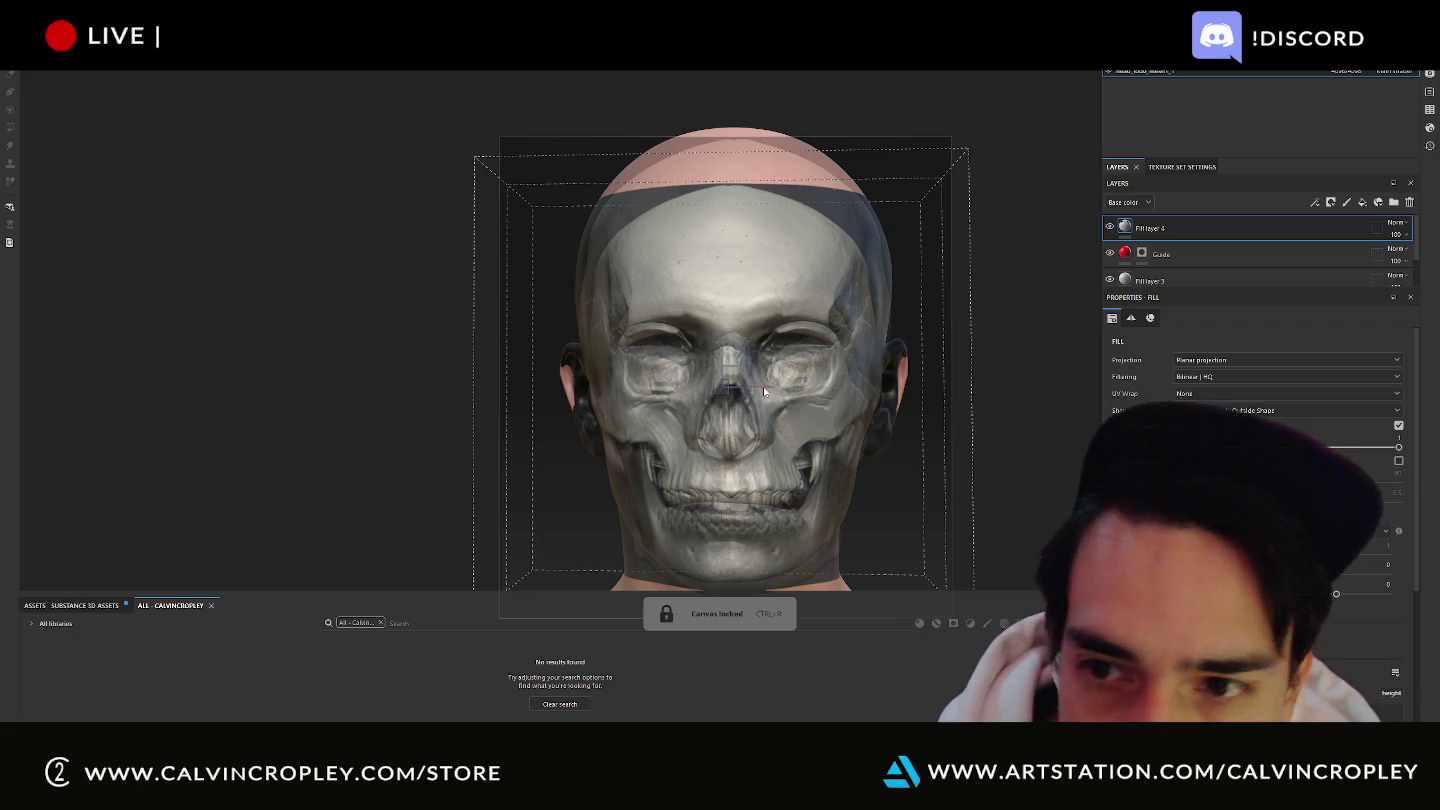
key(ctrl+r)
right_click(726, 328)
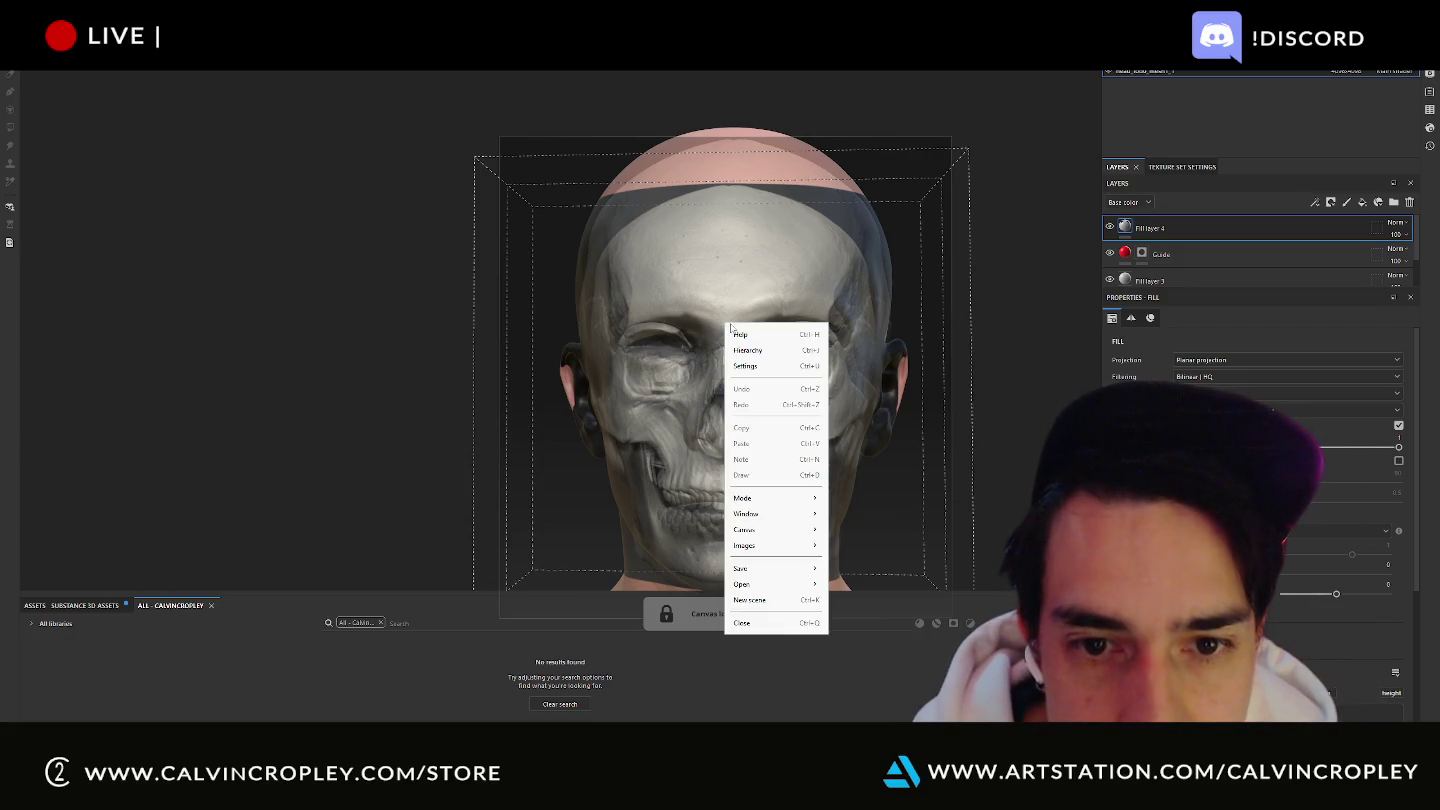
Raise PureRef's Application opacity to full in Settings > Appearance.
click(756, 362)
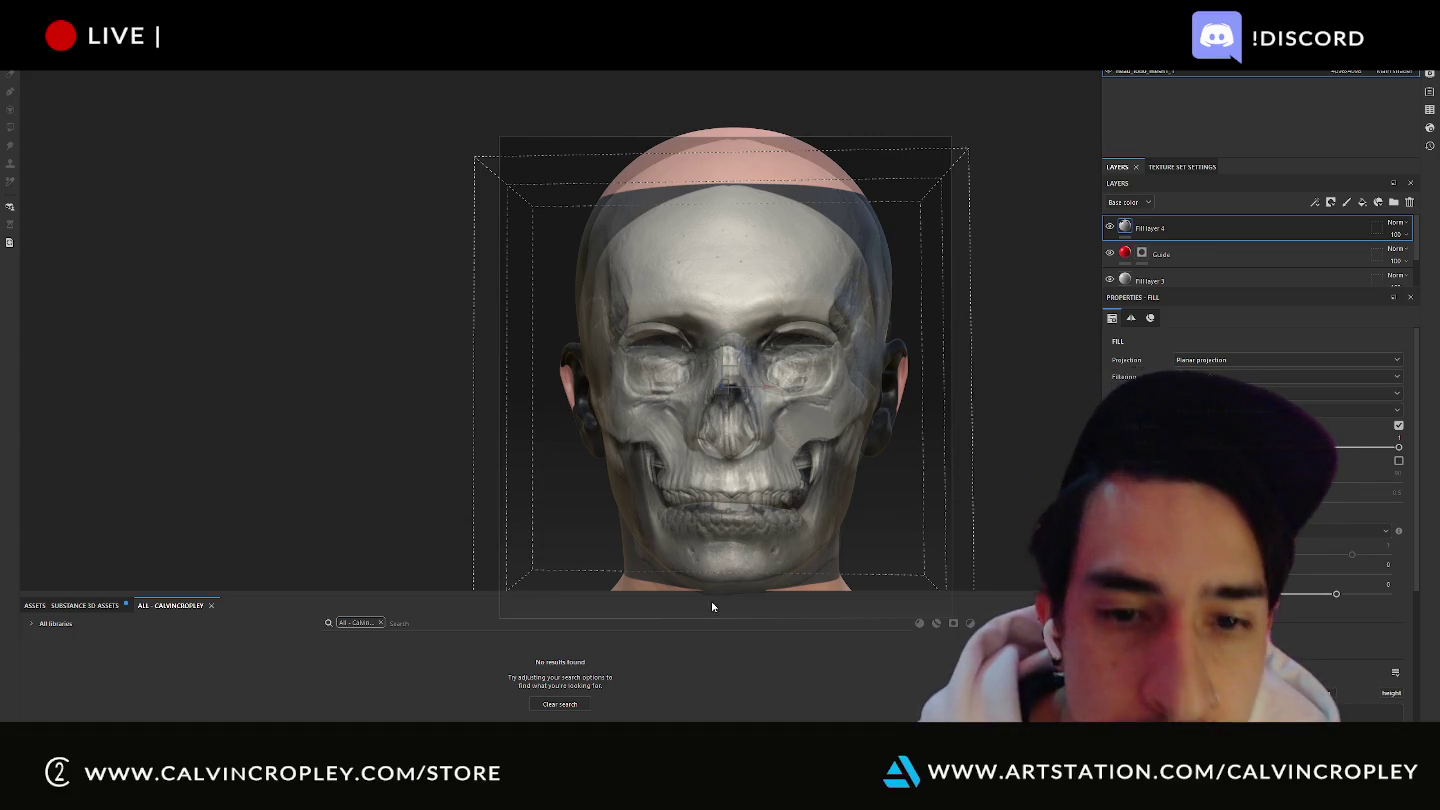
right_click(751, 427)
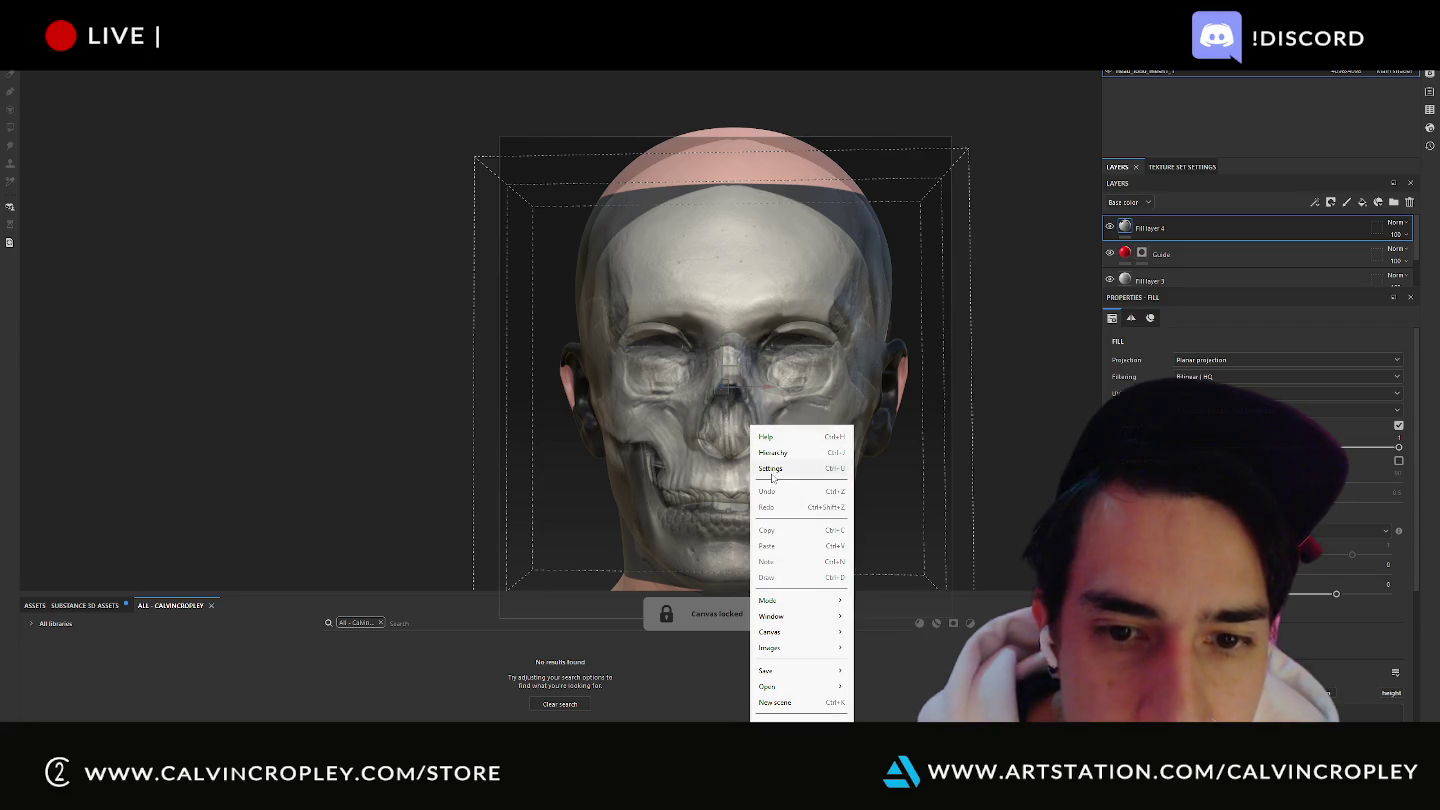
click(772, 473)
click(567, 315)
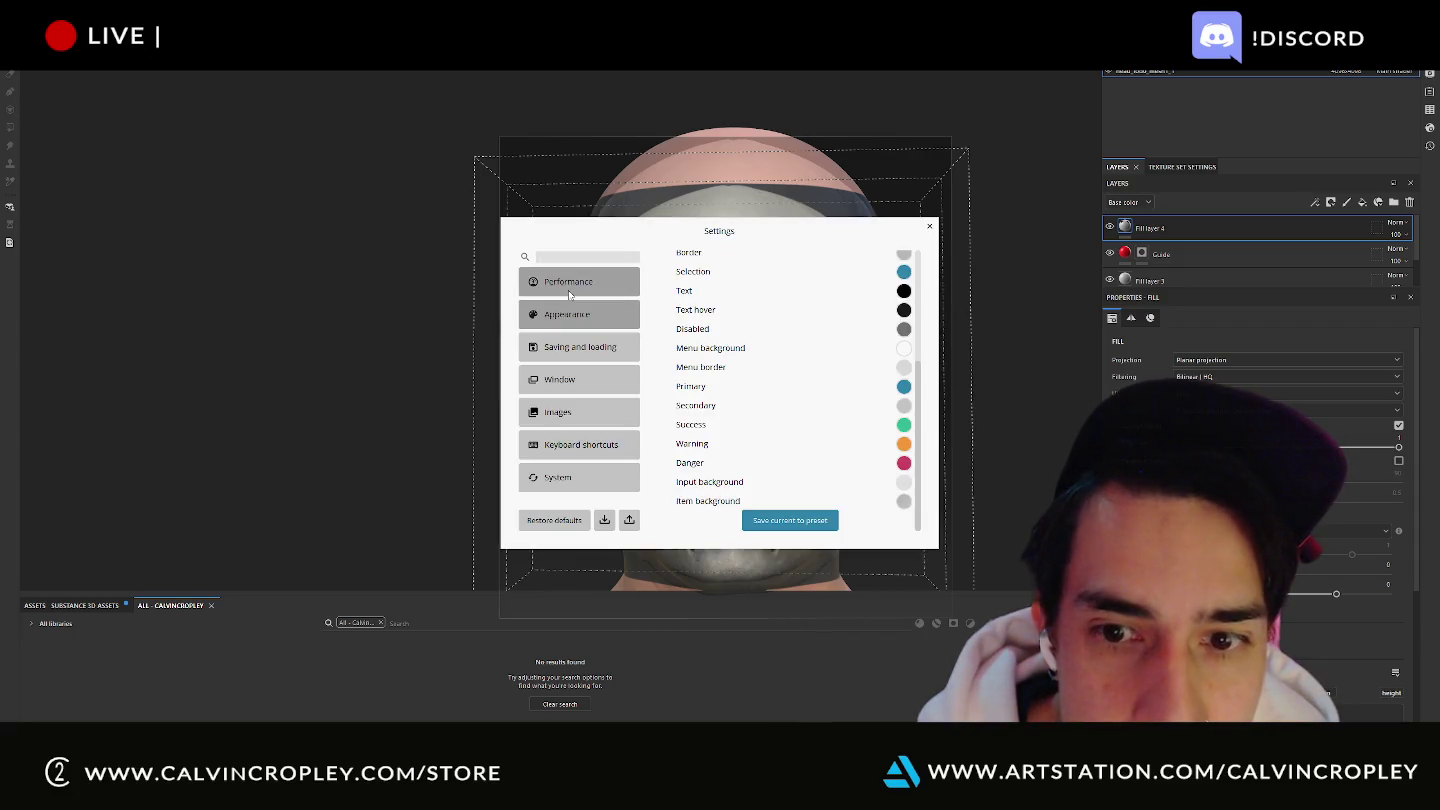
click(570, 292)
click(580, 315)
scroll(810, 368, up, 5)
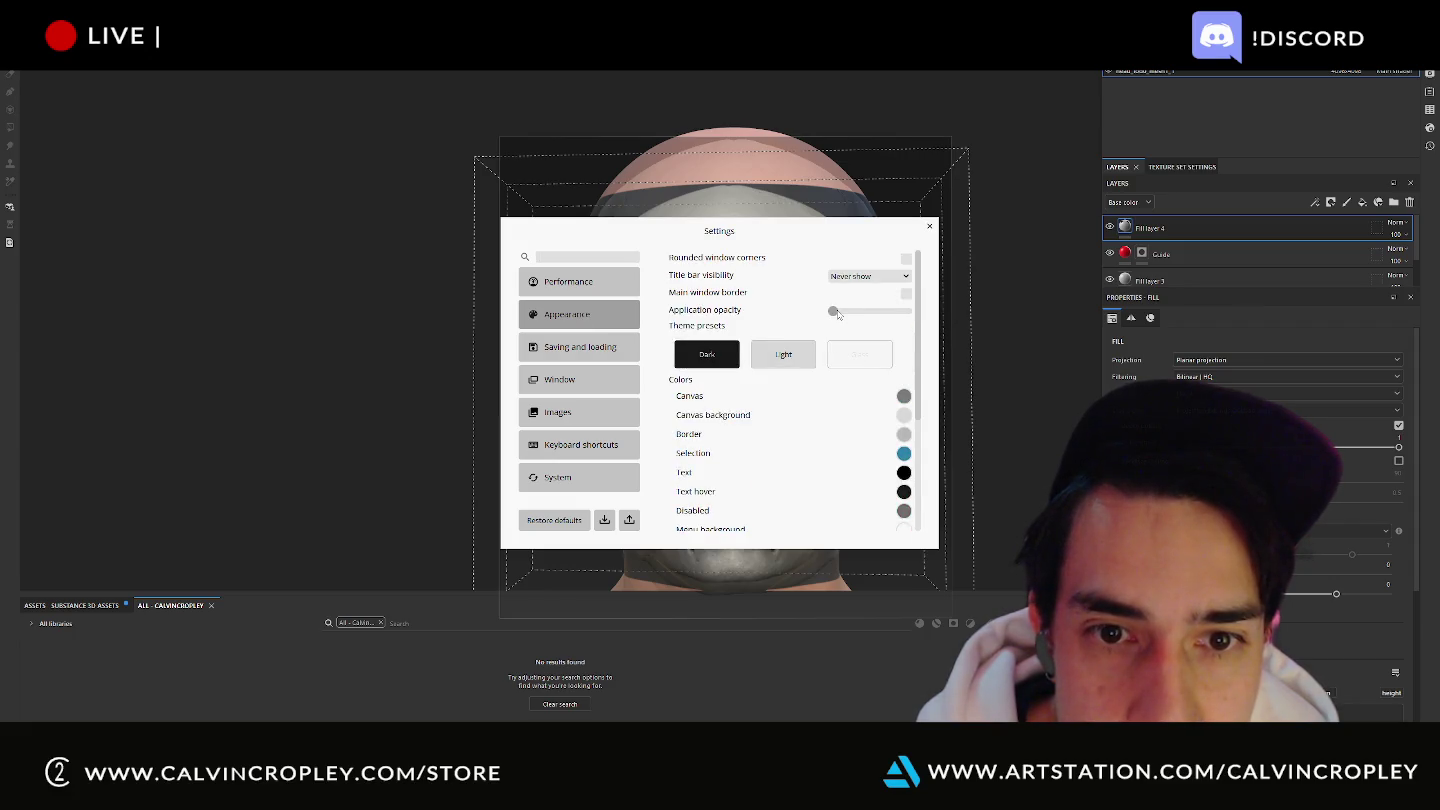
drag(838, 315, 923, 321)
Close the Settings window and exit PureRef, discarding the board's changes.
drag(825, 232, 1277, 353)
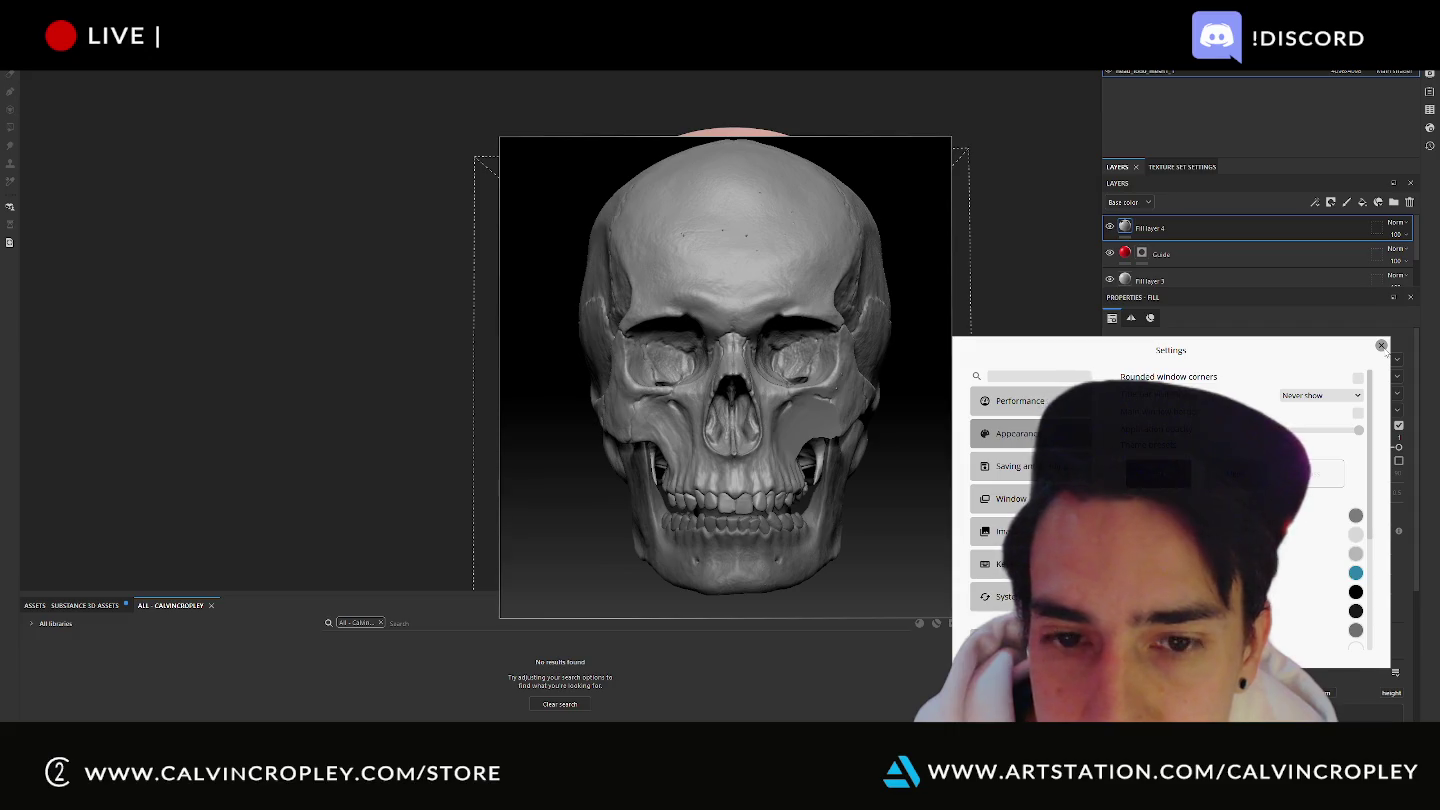
click(1382, 345)
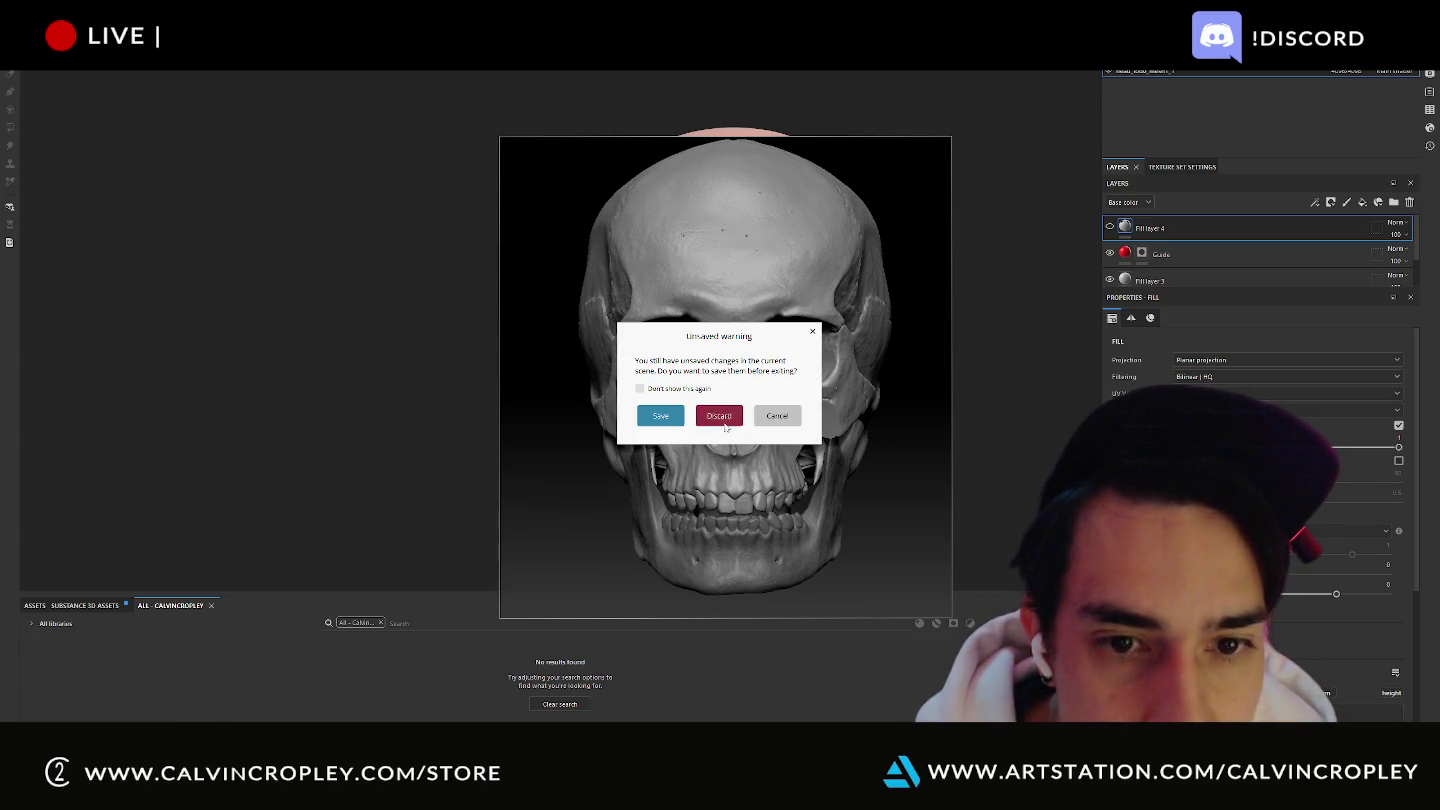
click(720, 415)
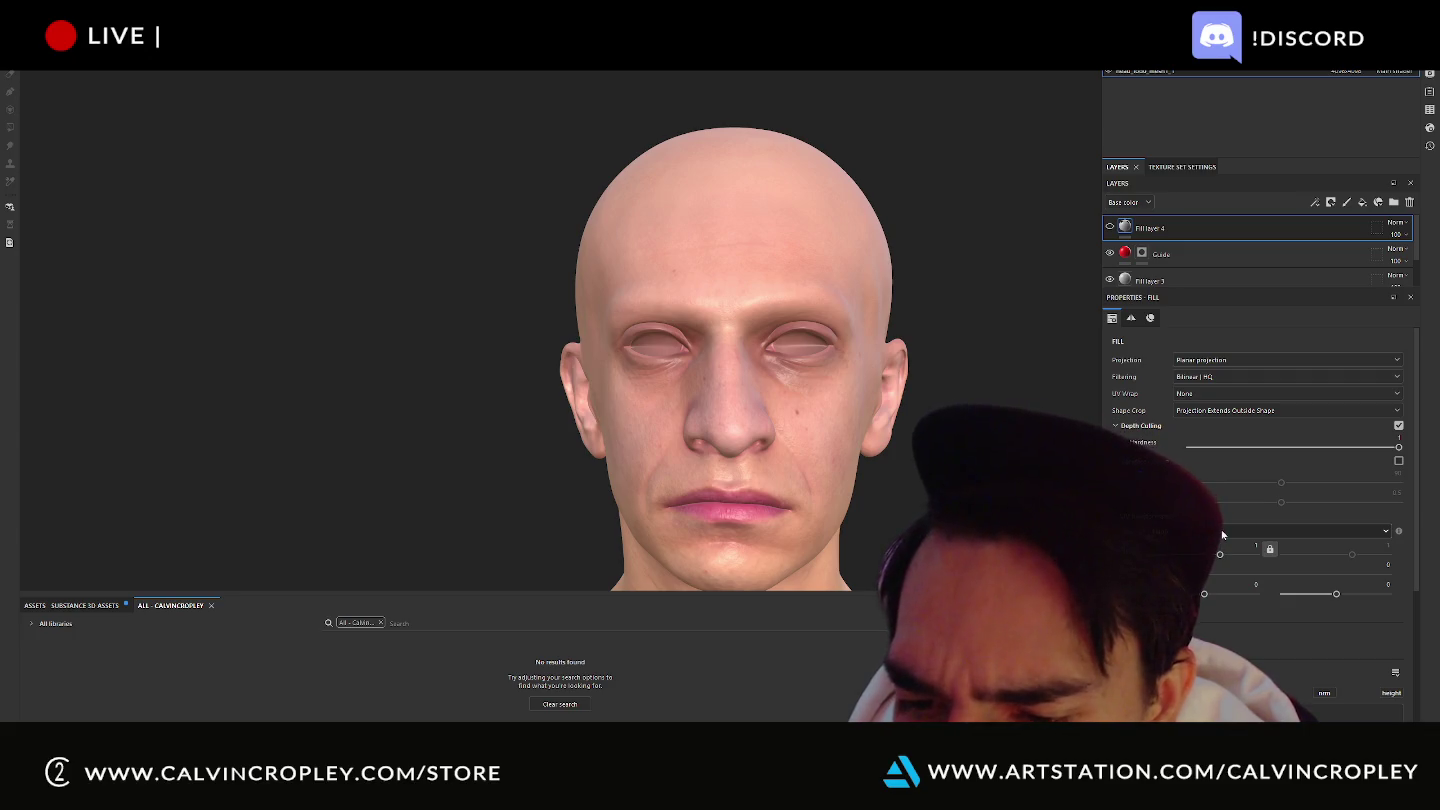
scroll(1221, 529, down, 3)
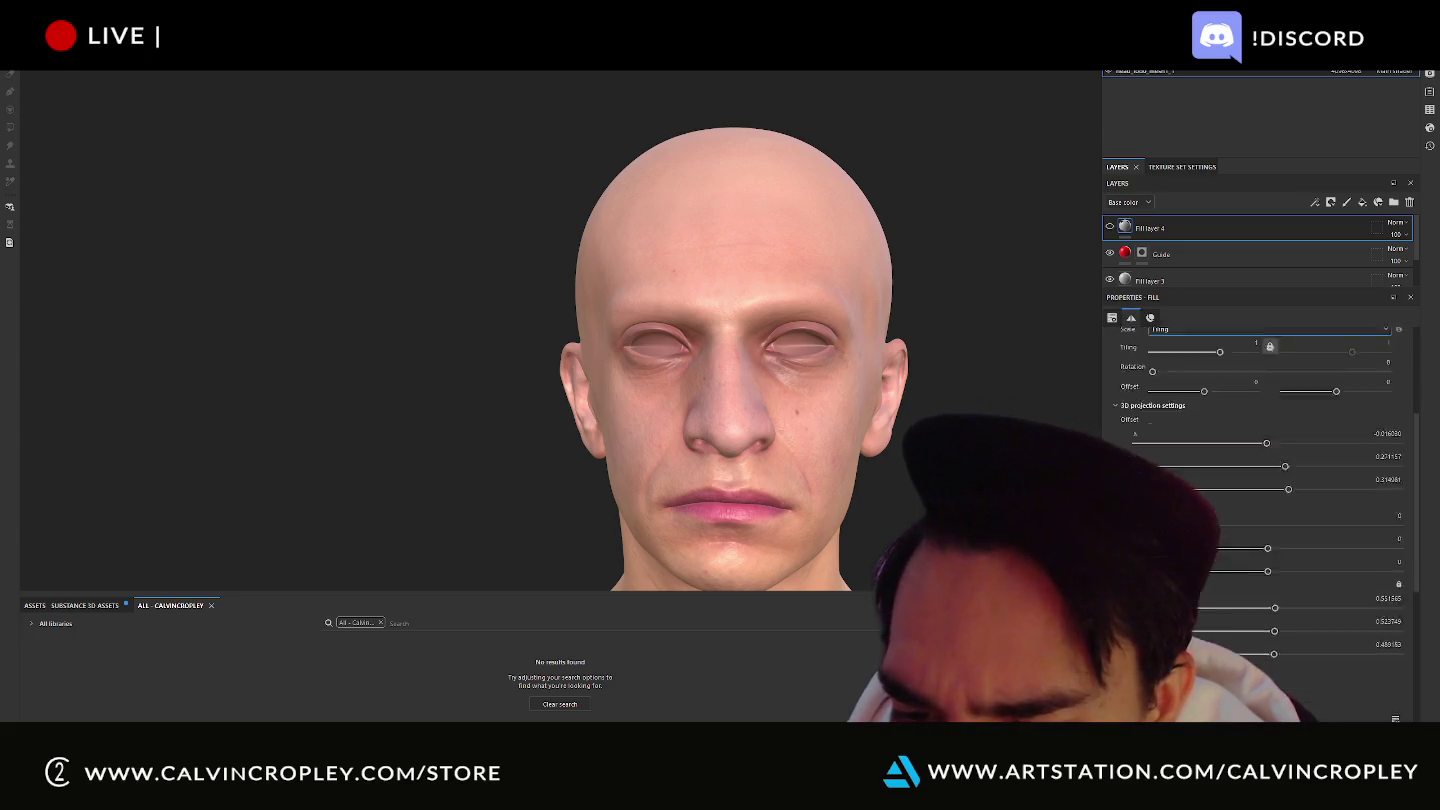
scroll(1221, 528, down, 3)
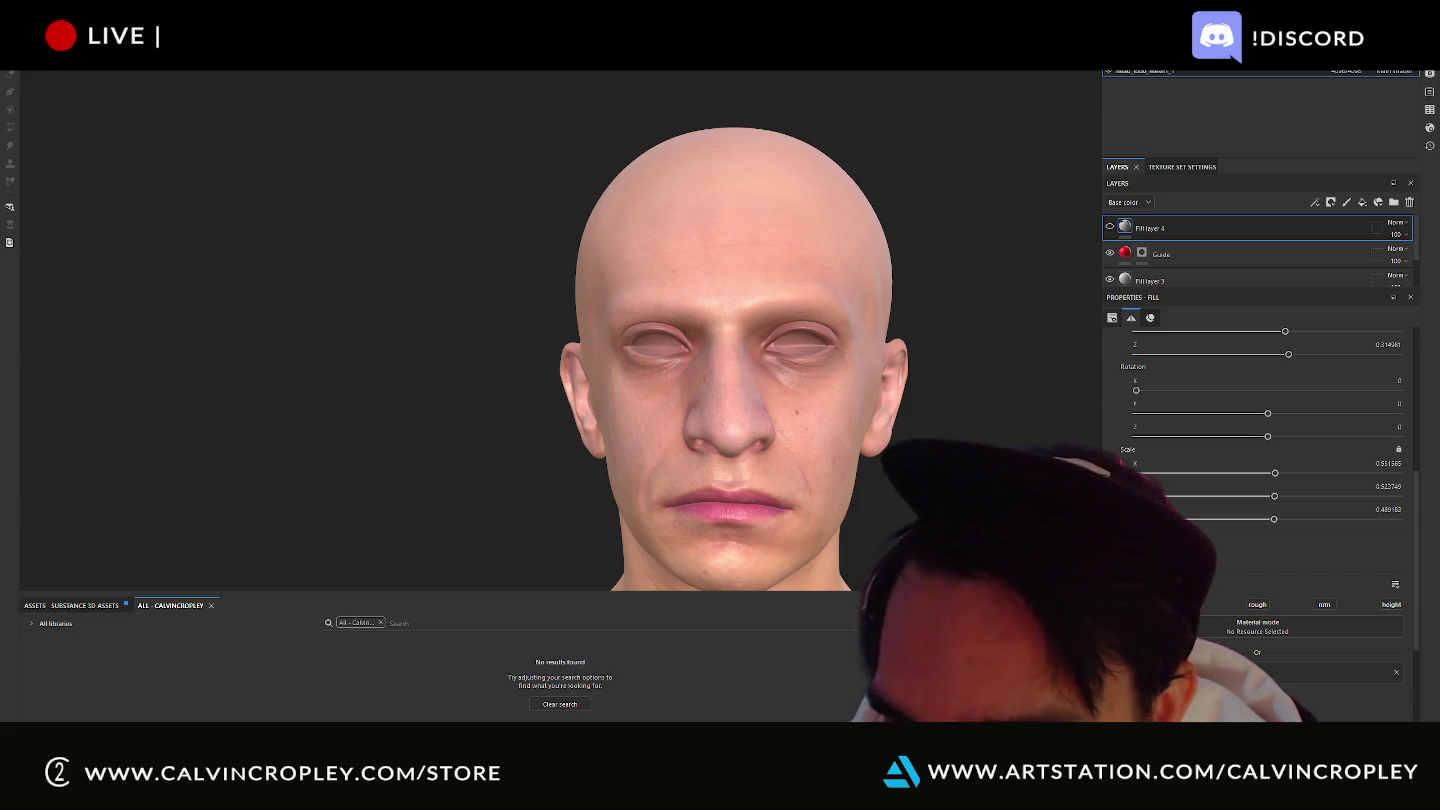
key(l)
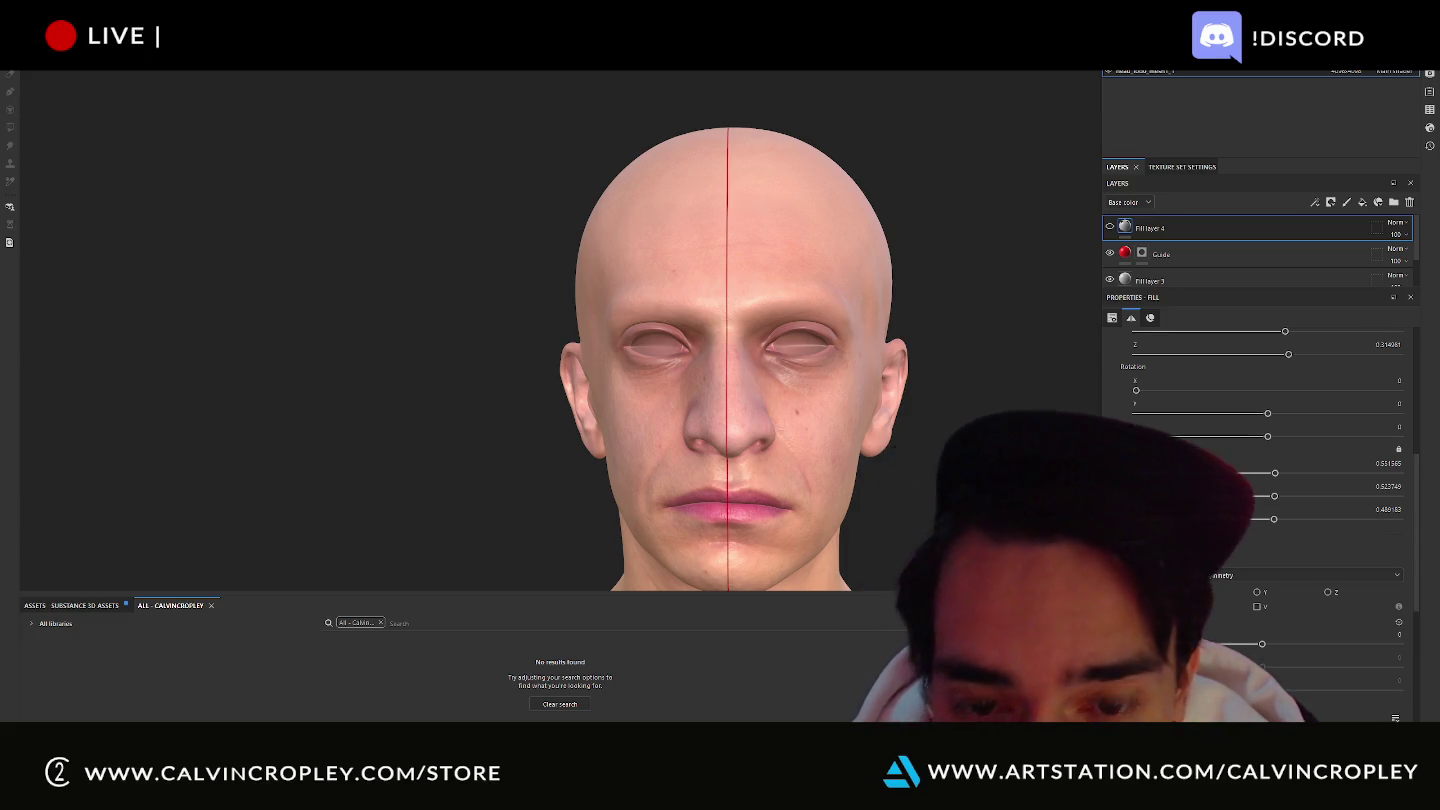
key(l)
scroll(1260, 450, up, 3)
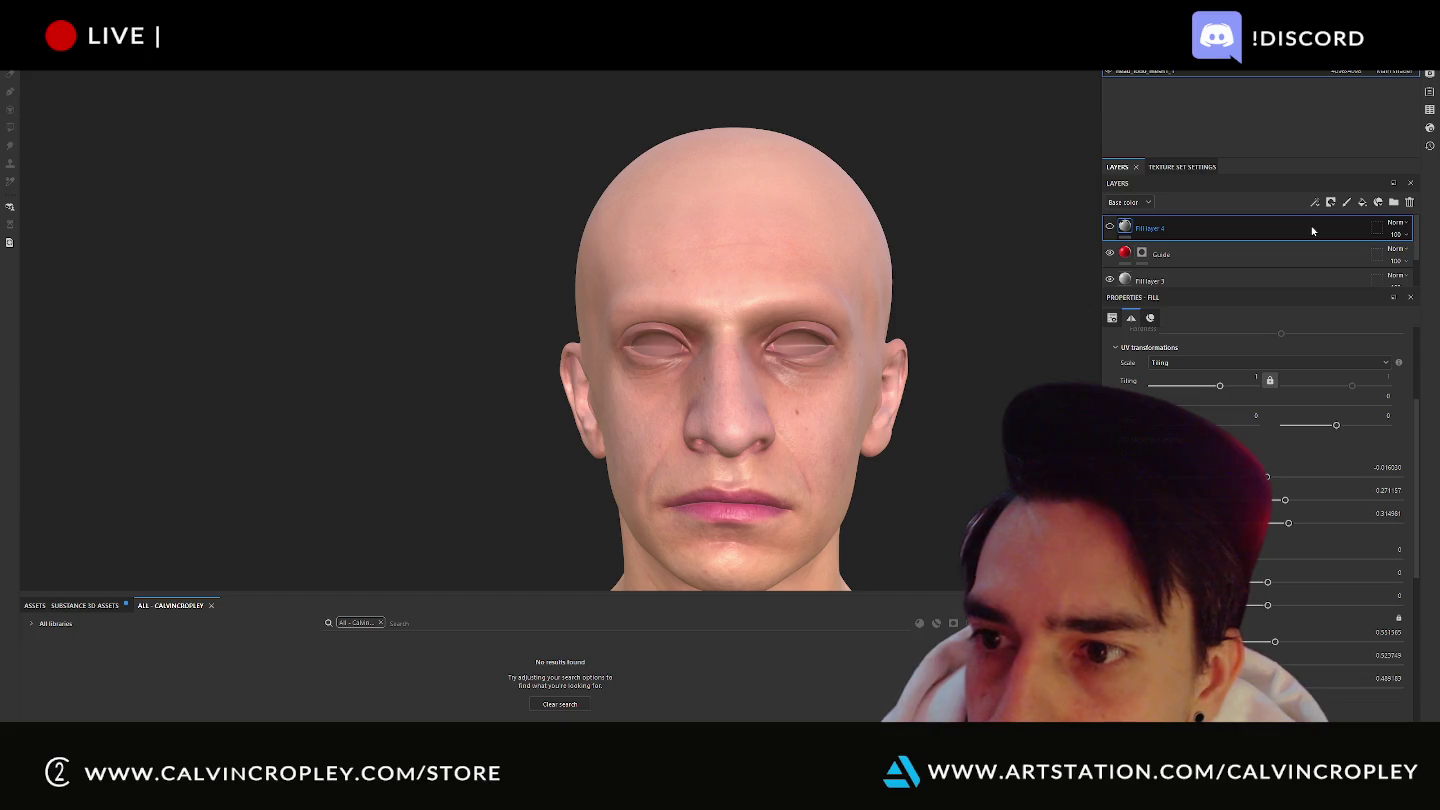
Add a white fill layer and a new paint layer above it, then browse the brush alphas.
click(1361, 203)
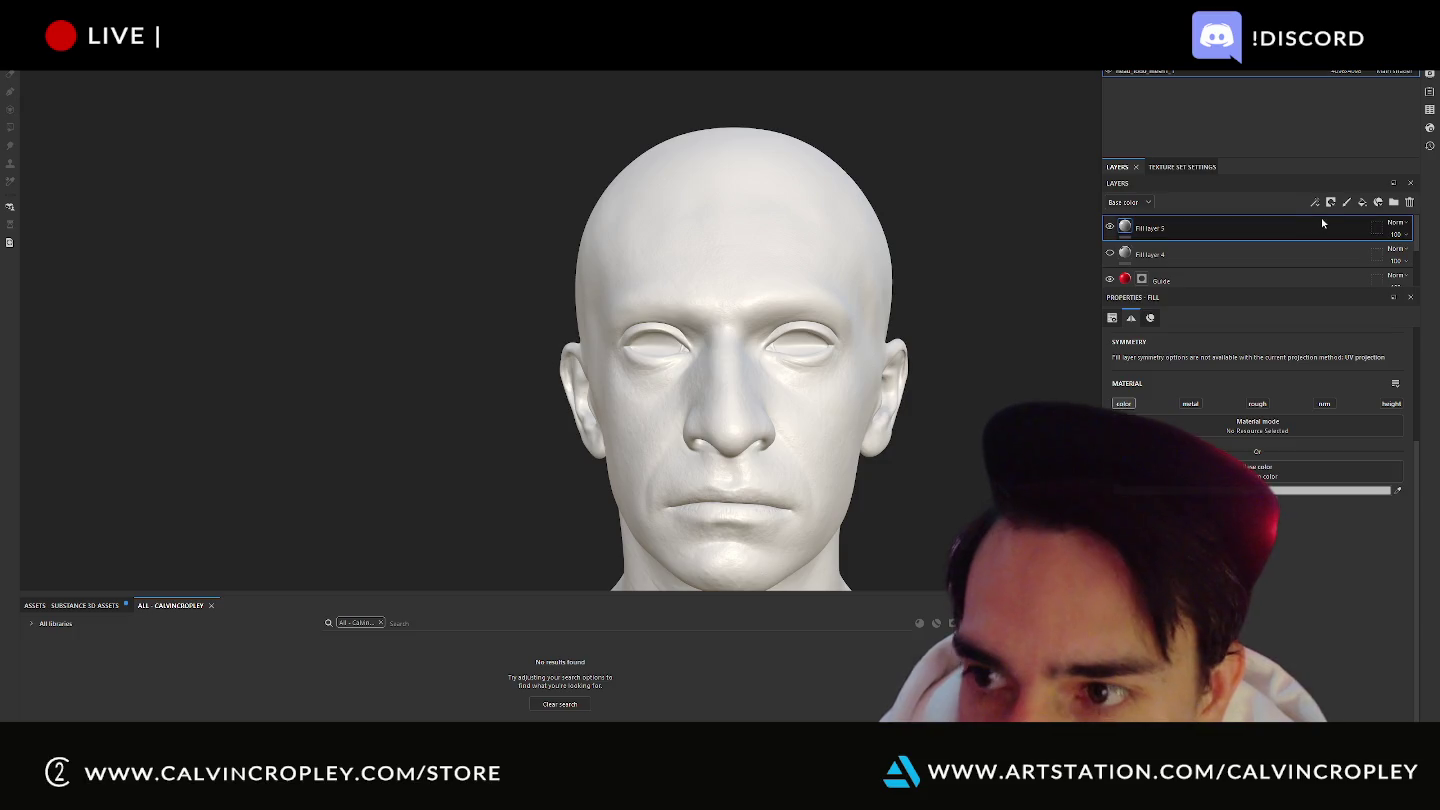
click(1346, 203)
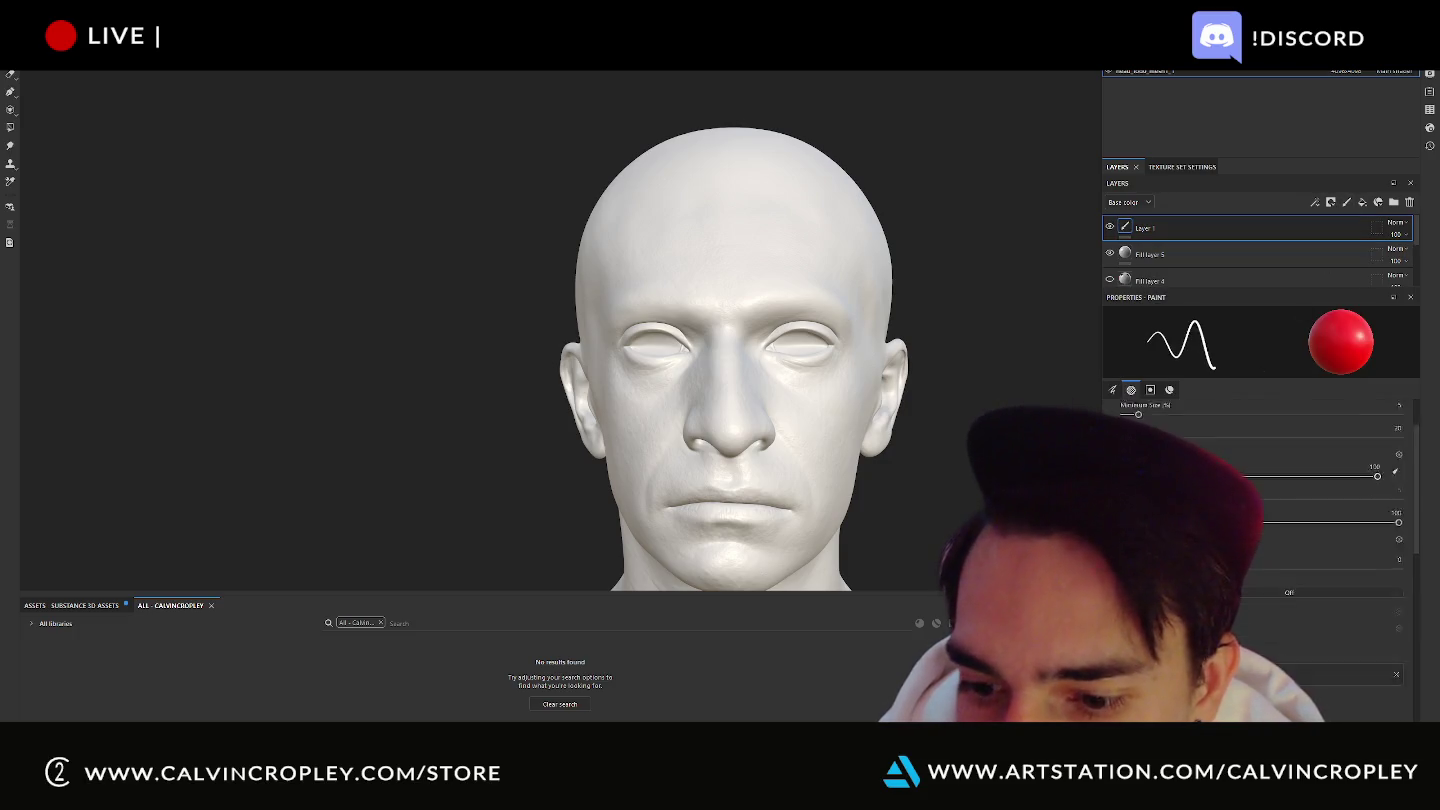
scroll(1260, 480, down, 3)
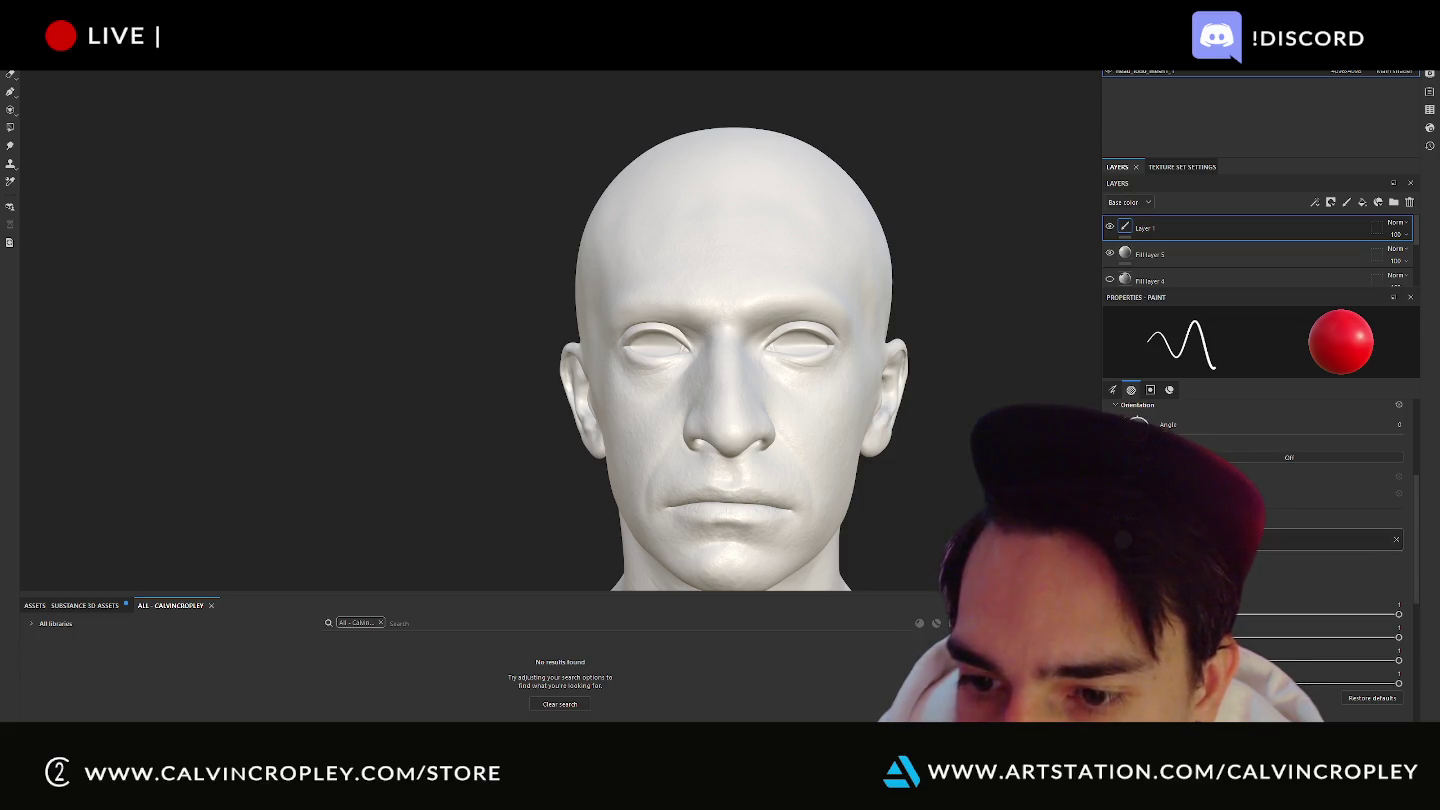
scroll(1260, 499, up, 3)
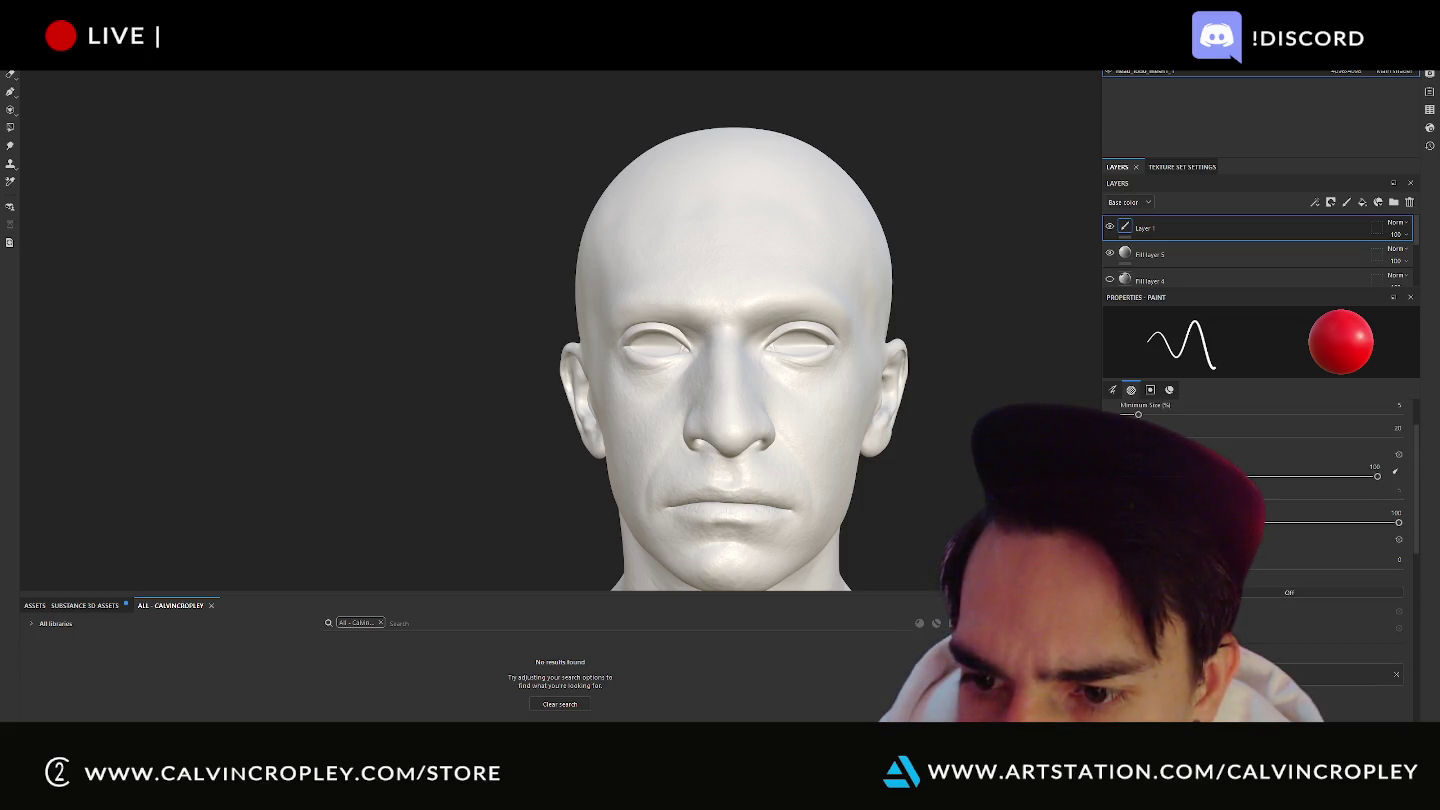
scroll(1260, 500, down, 5)
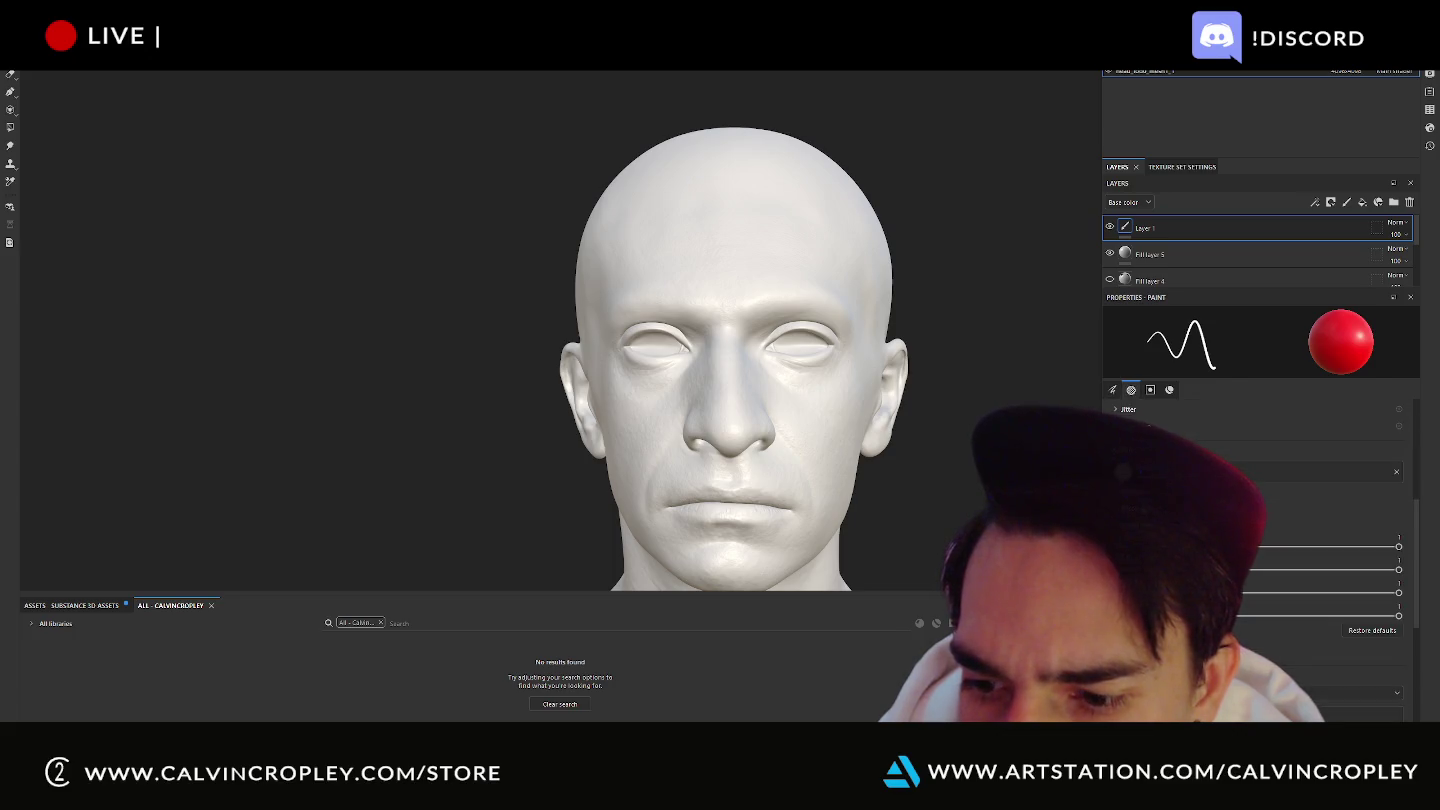
scroll(1260, 500, down, 2)
click(1230, 495)
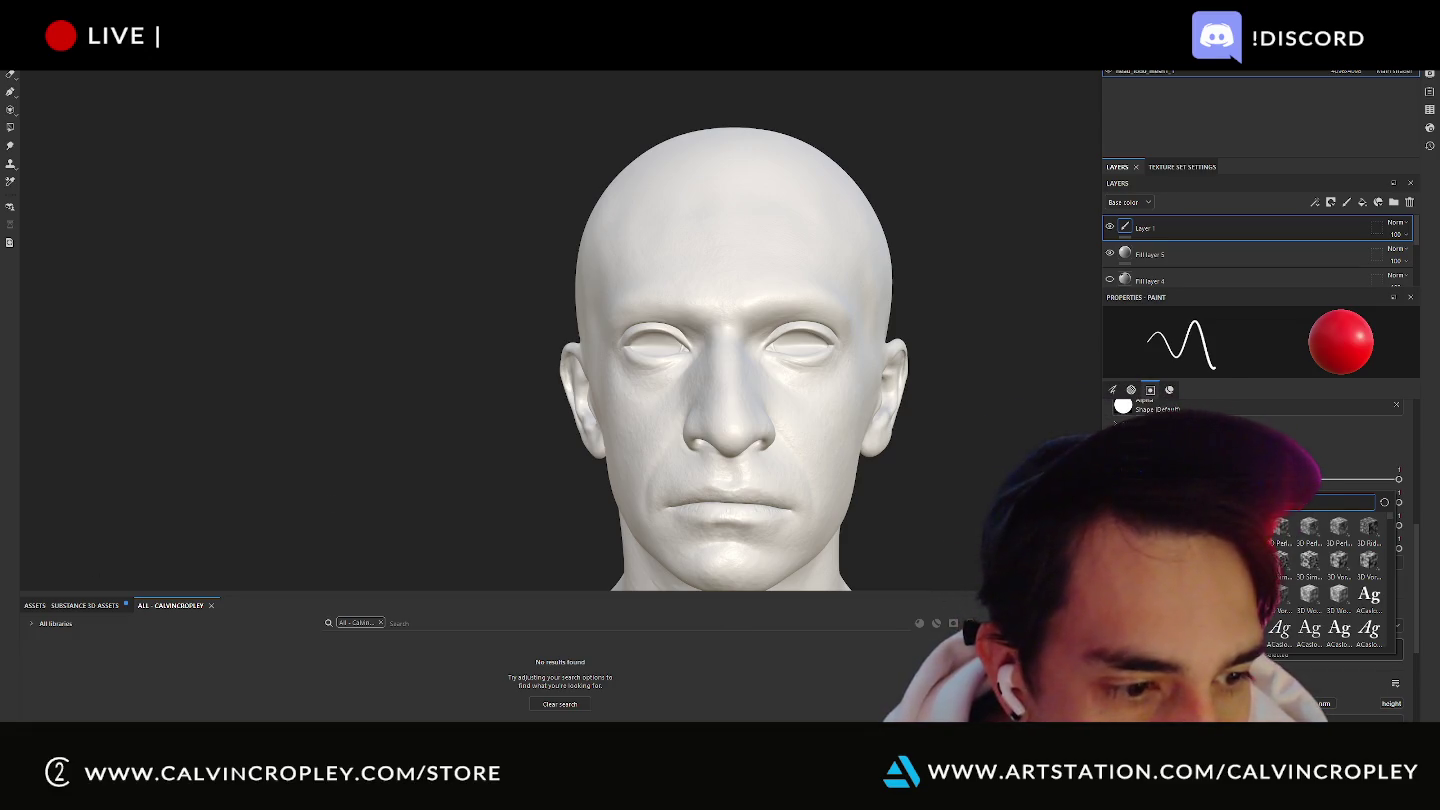
key(Escape)
Drag the skull image from the Desktop into Painter's brush Stencil slot and return to Painter.
key(super+e)
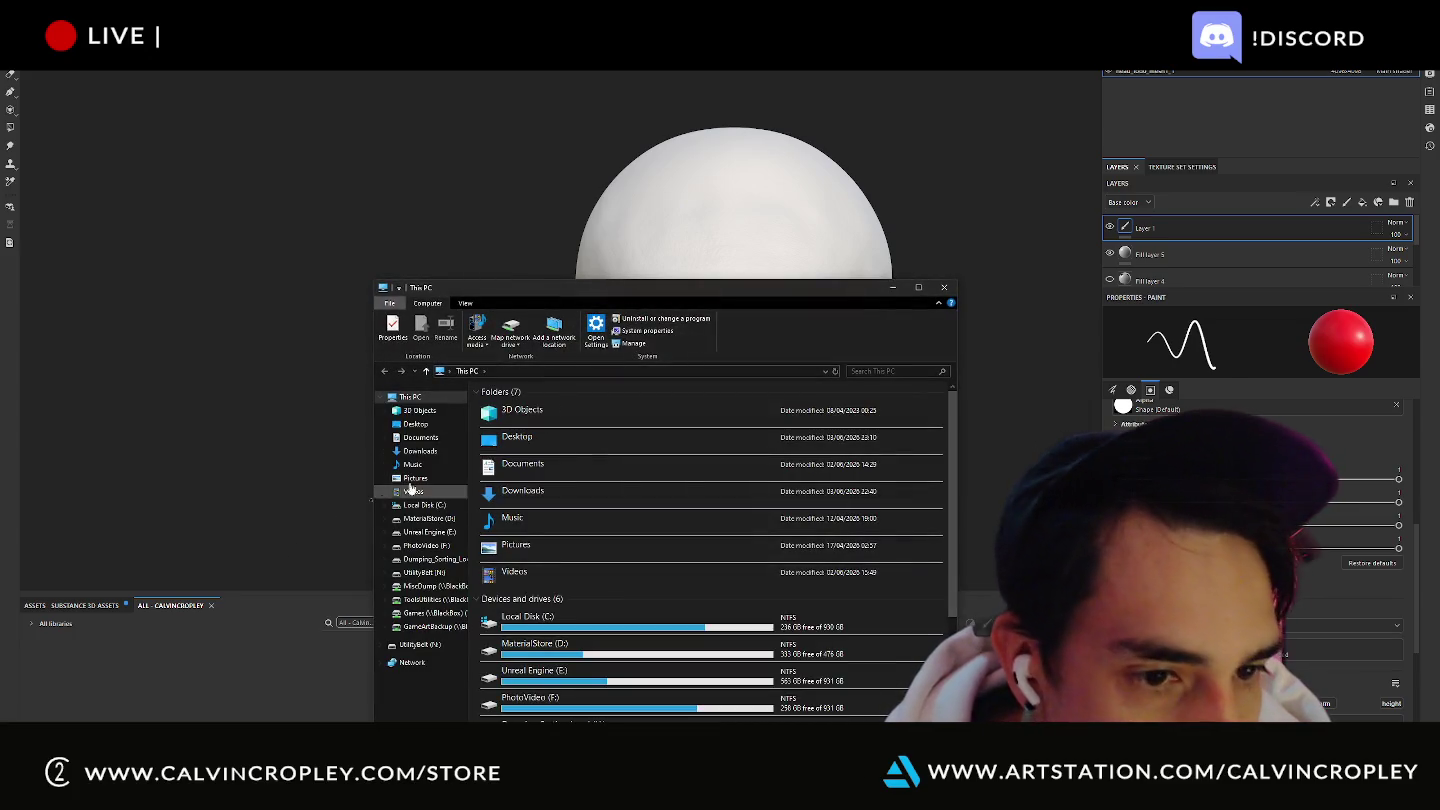
click(442, 427)
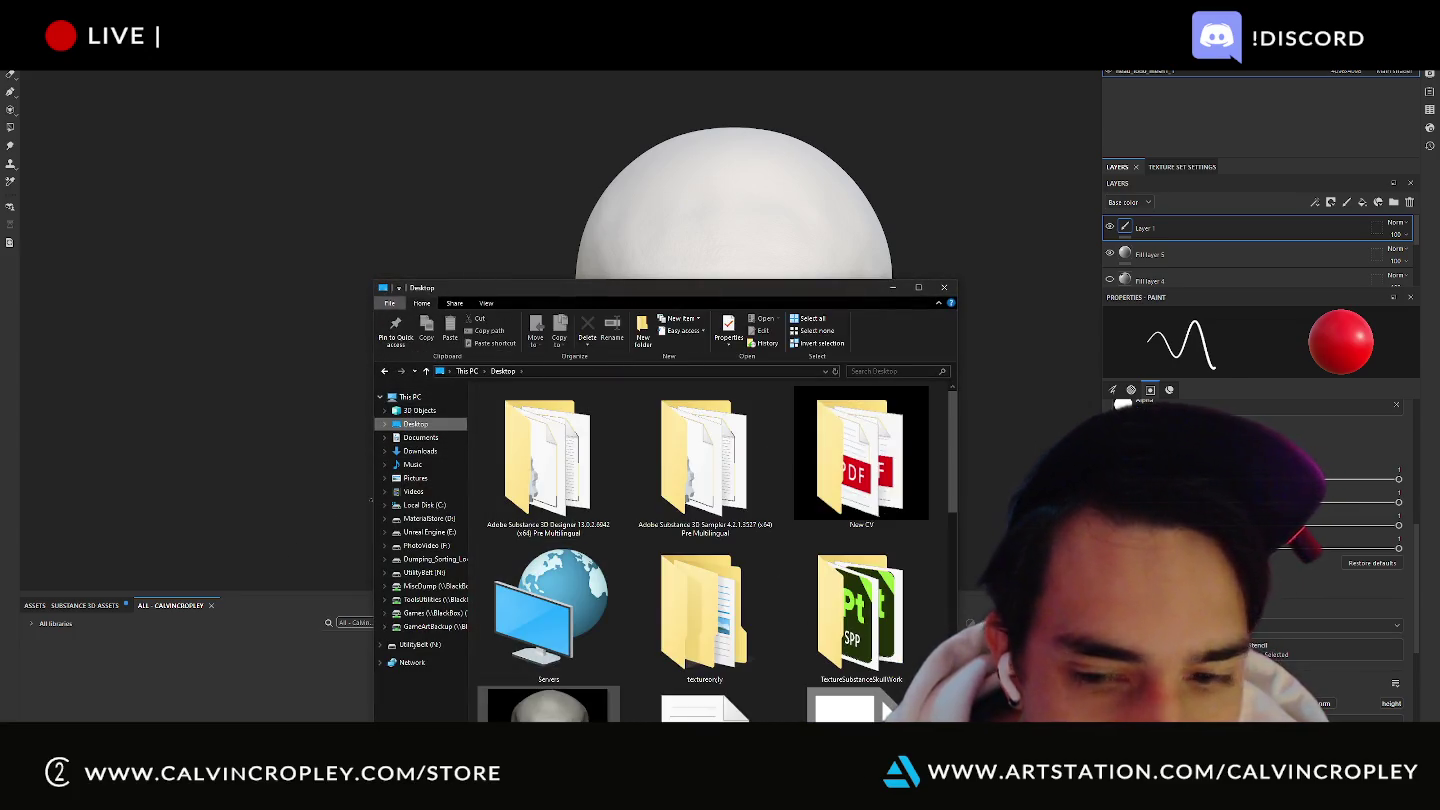
click(546, 705)
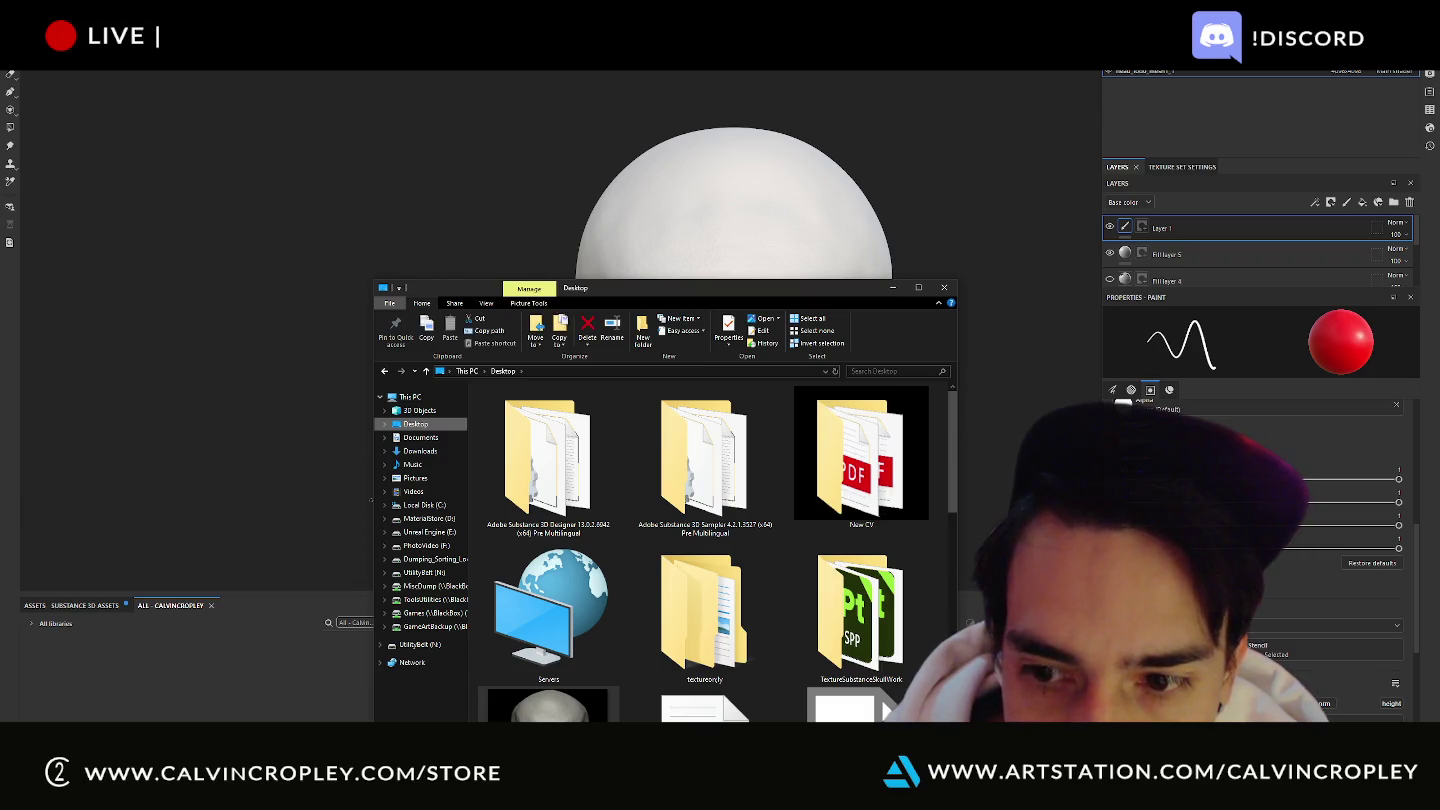
drag(1121, 402, 1218, 413)
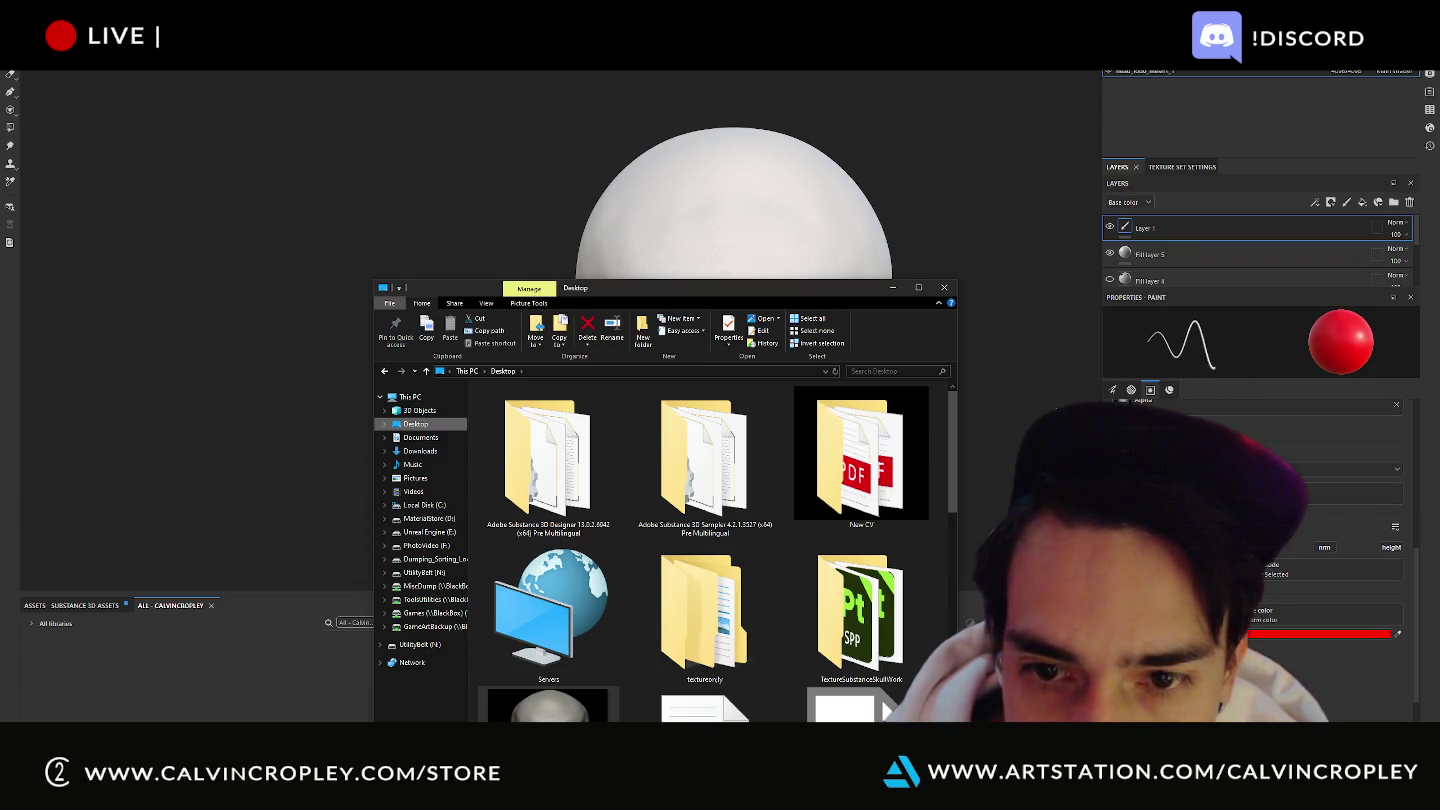
click(1031, 414)
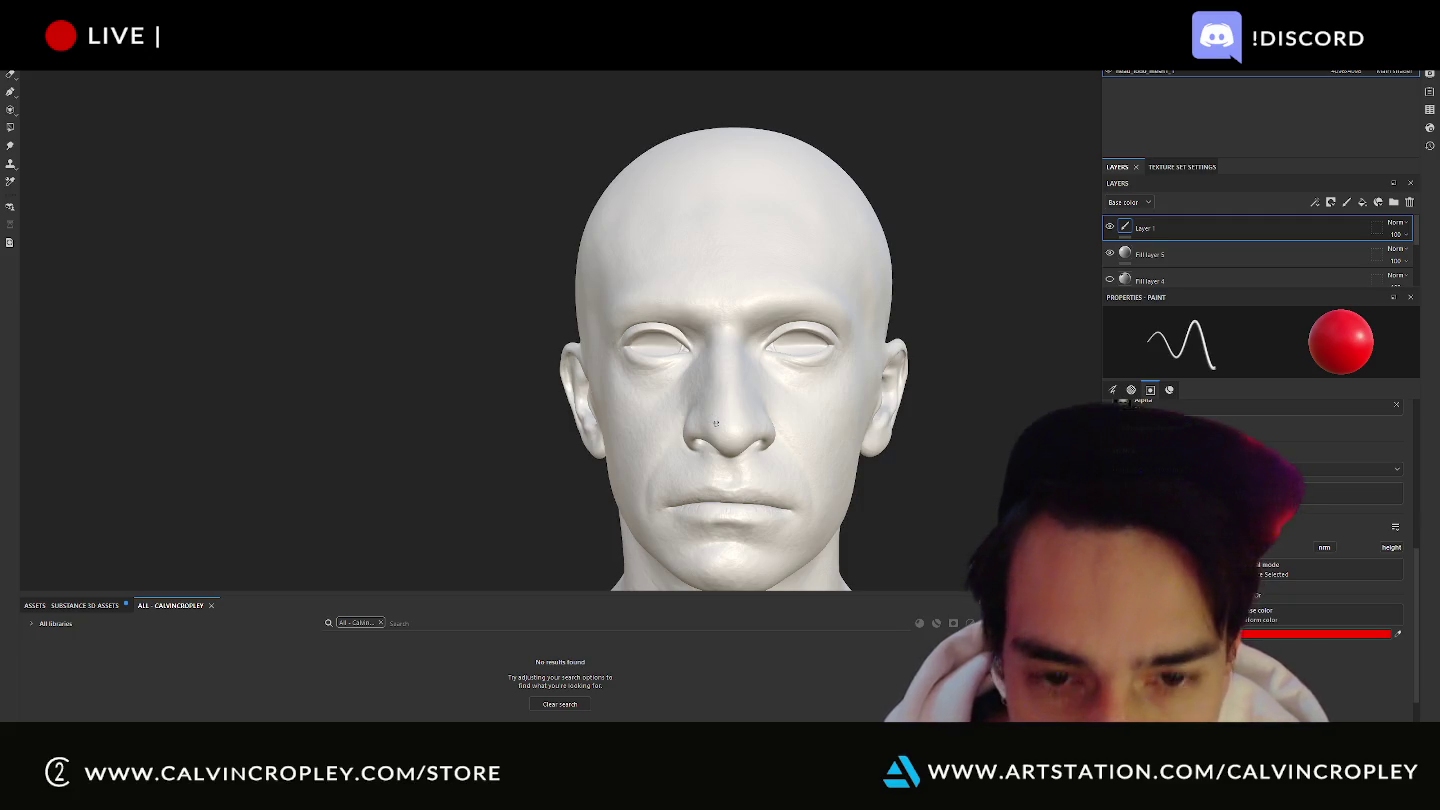
Scale the skull stencil across the whole face, then test a red stamp and undo it.
ctrl+right_drag(726, 420, 1030, 415)
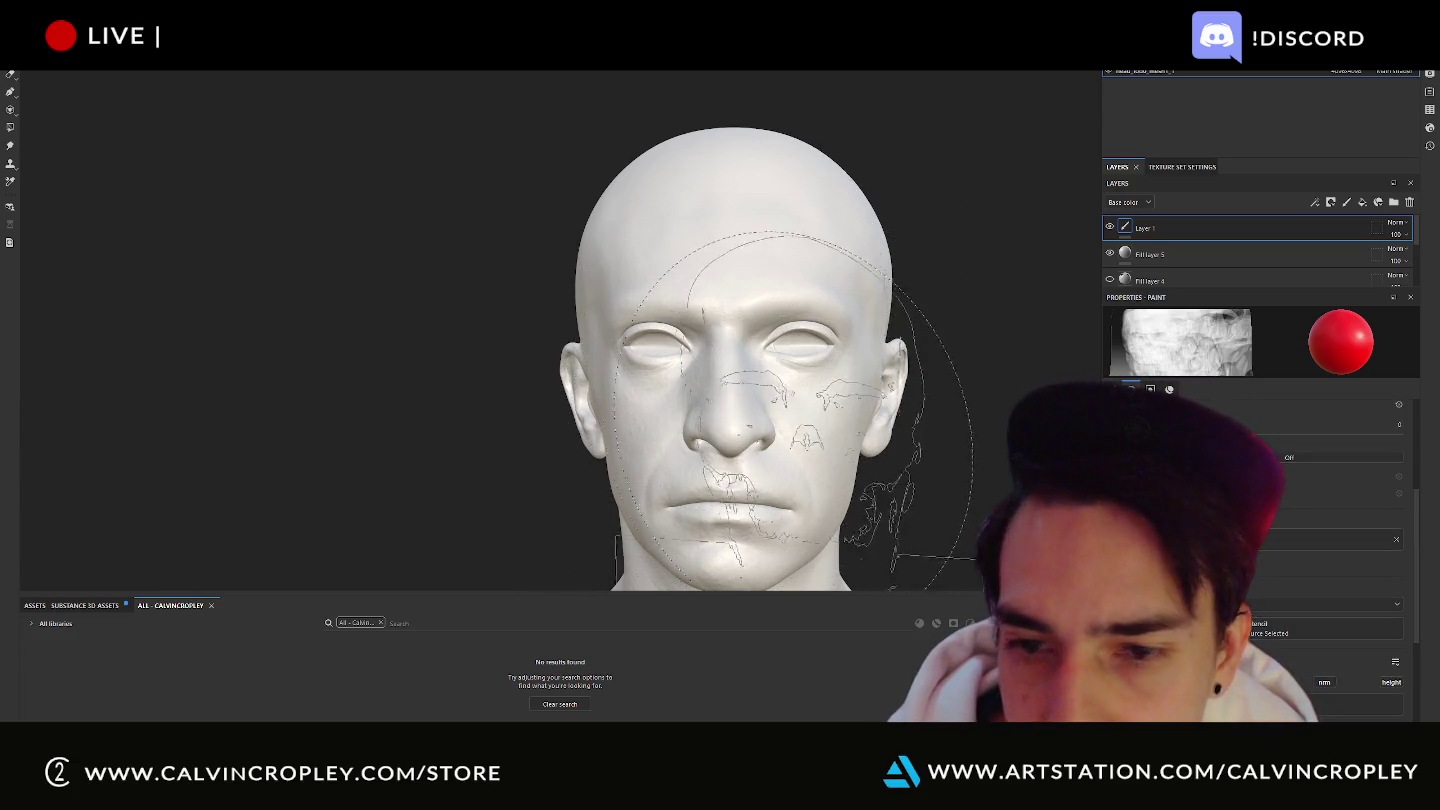
click(744, 405)
key(ctrl+z)
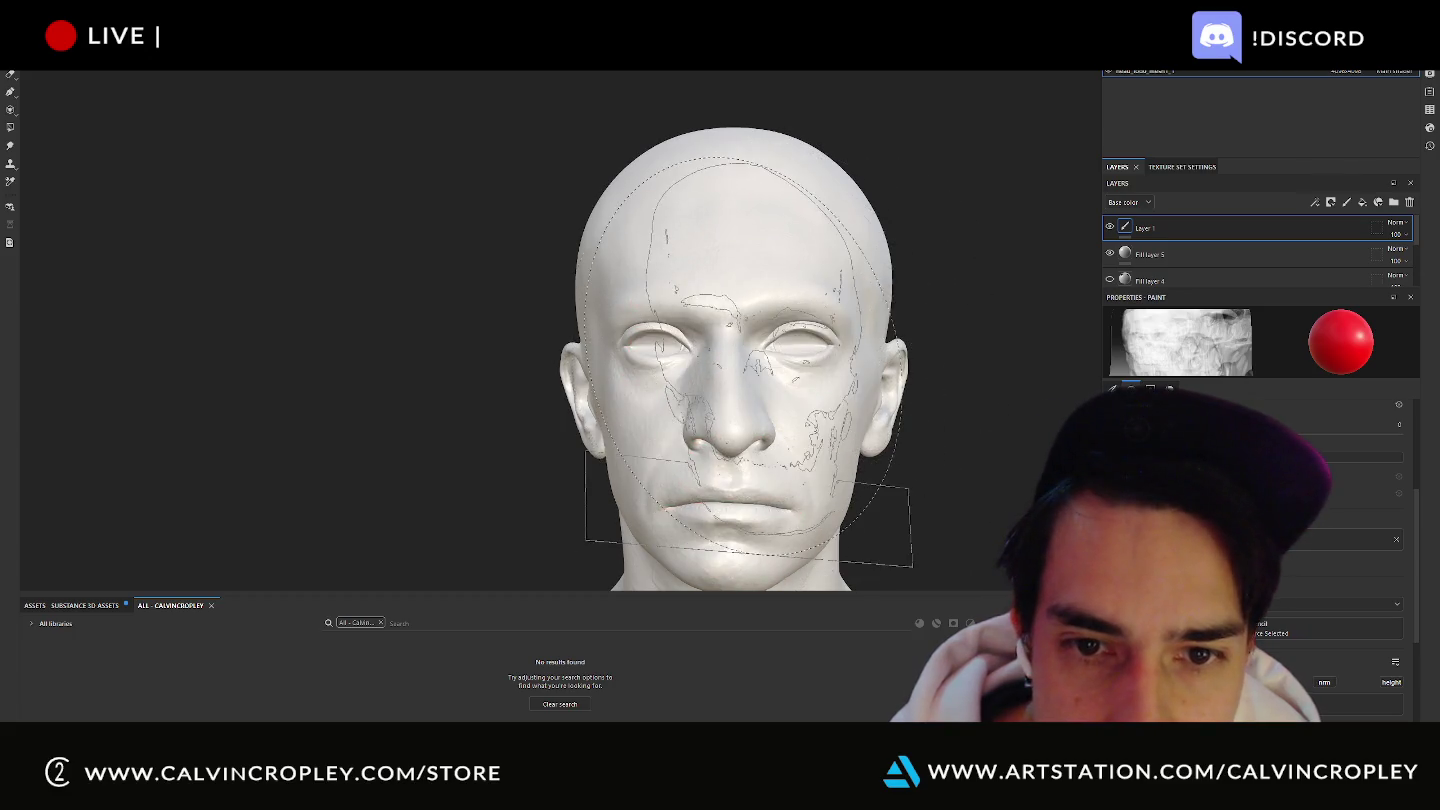